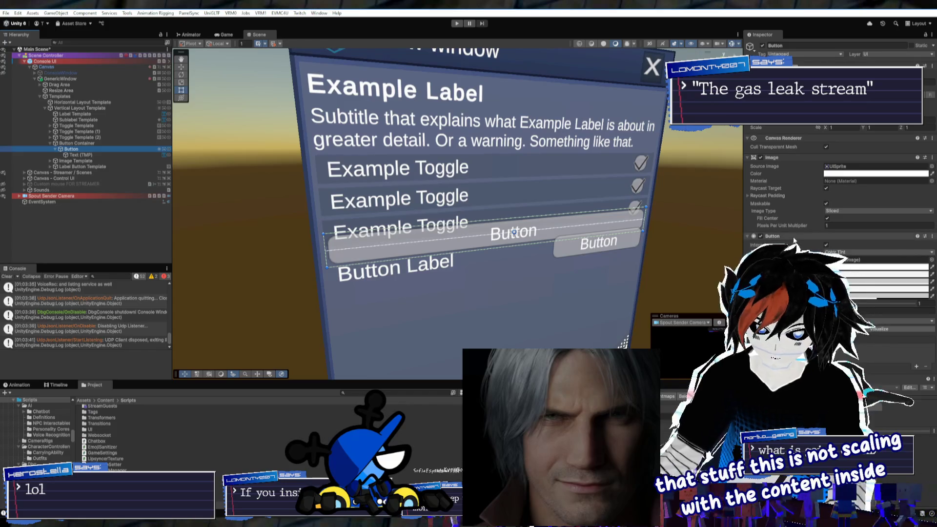
# Review the Button component, try wrapping the Button in an empty parent, then undo it
pyautogui.click(826, 203)
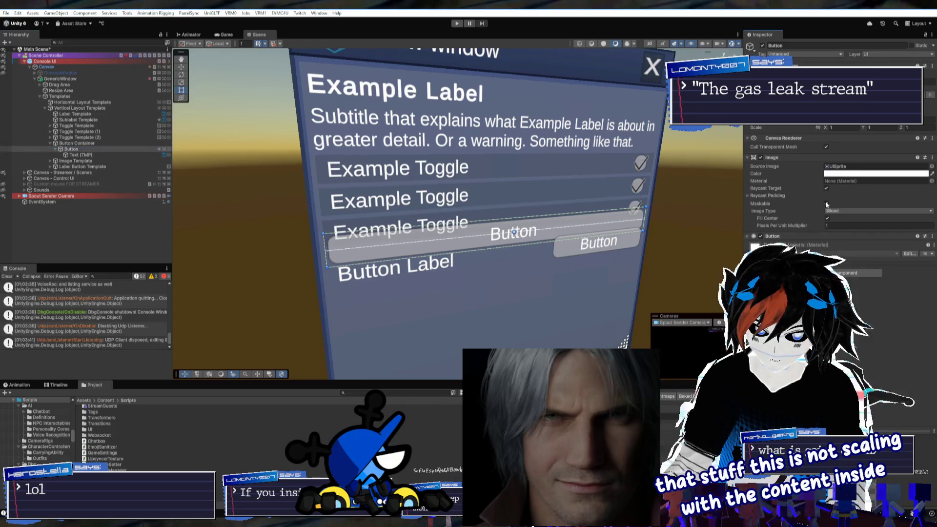
pyautogui.click(791, 237)
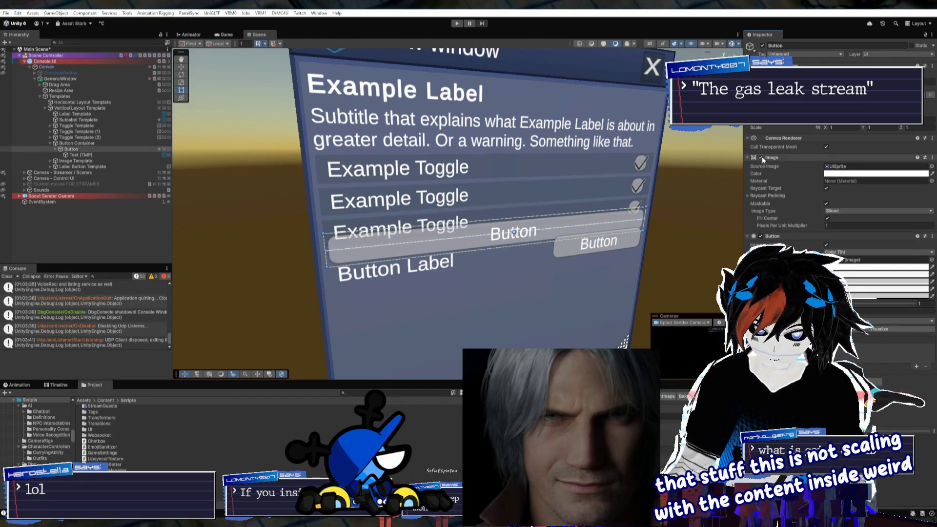
pyautogui.rightClick(73, 150)
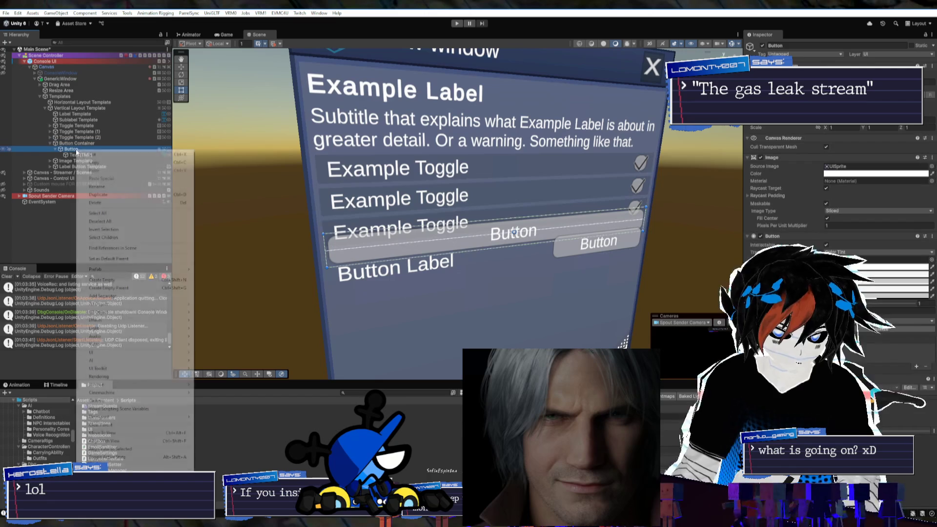
pyautogui.click(134, 291)
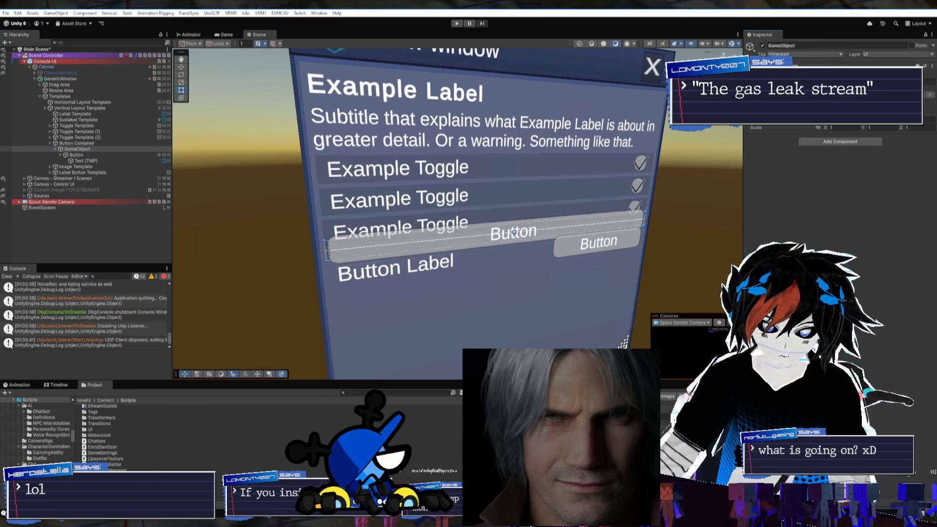
pyautogui.click(88, 150)
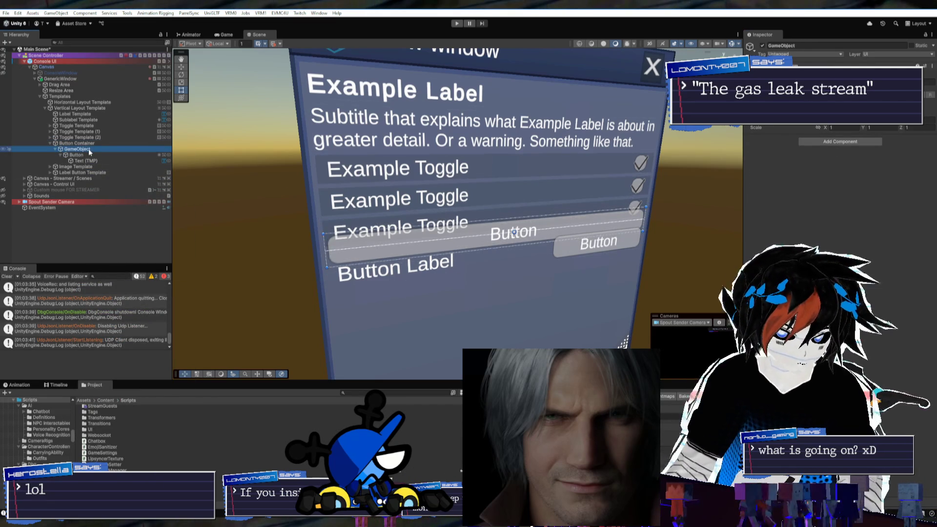
pyautogui.hotkey('ctrl', 'z')
pyautogui.click(83, 144)
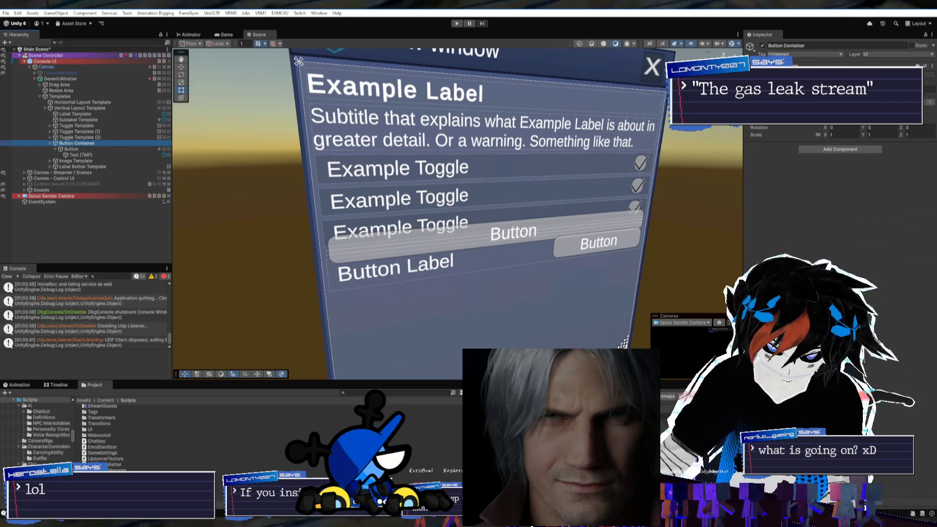
# Duplicate Label Button Template with Ctrl+D, then remove the extra copies
pyautogui.click(96, 120)
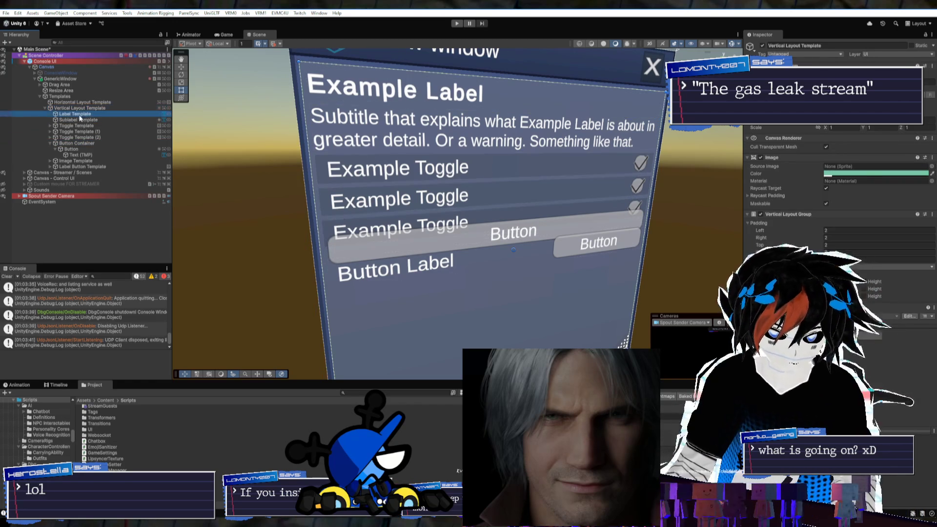
pyautogui.click(83, 129)
pyautogui.click(85, 145)
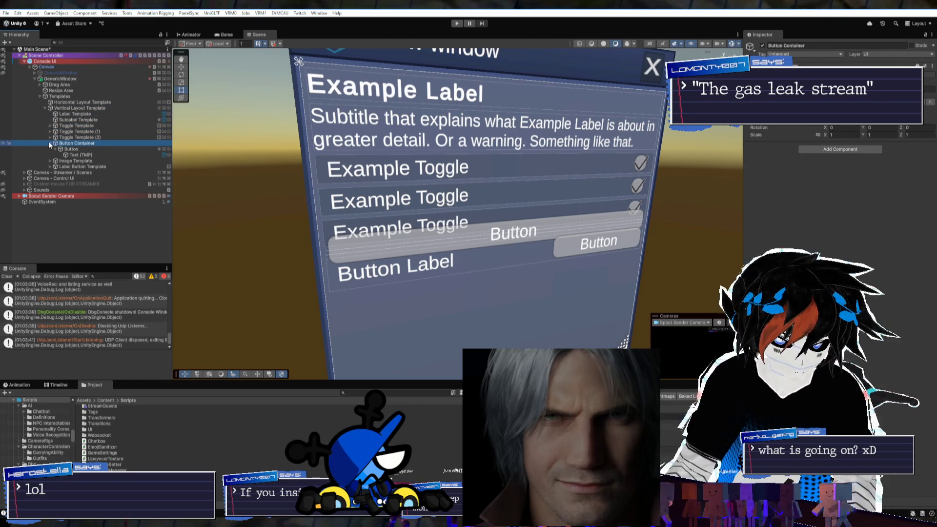
pyautogui.click(50, 143)
pyautogui.click(69, 150)
pyautogui.click(72, 156)
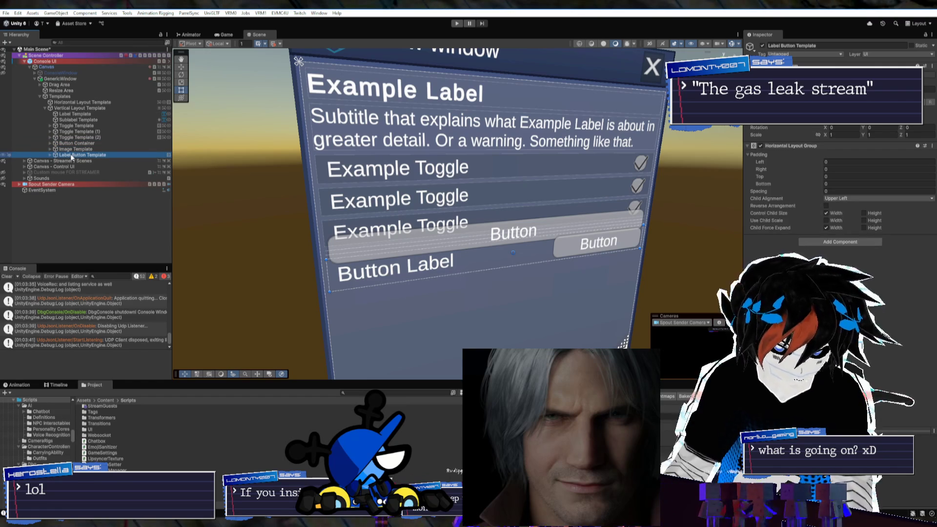
pyautogui.hotkey('ctrl', 'd')
pyautogui.hotkey('ctrl', 'd')
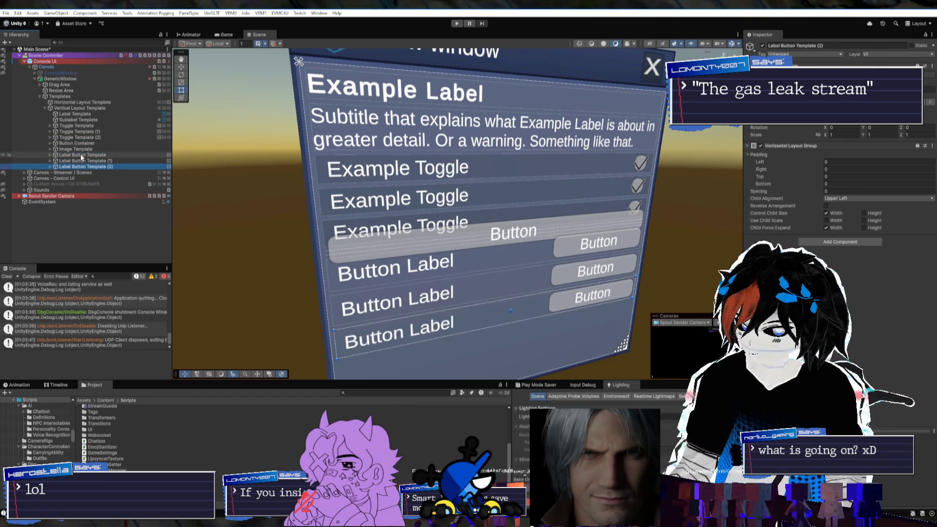
pyautogui.hotkey('ctrl', 'z')
pyautogui.hotkey('ctrl', 'y')
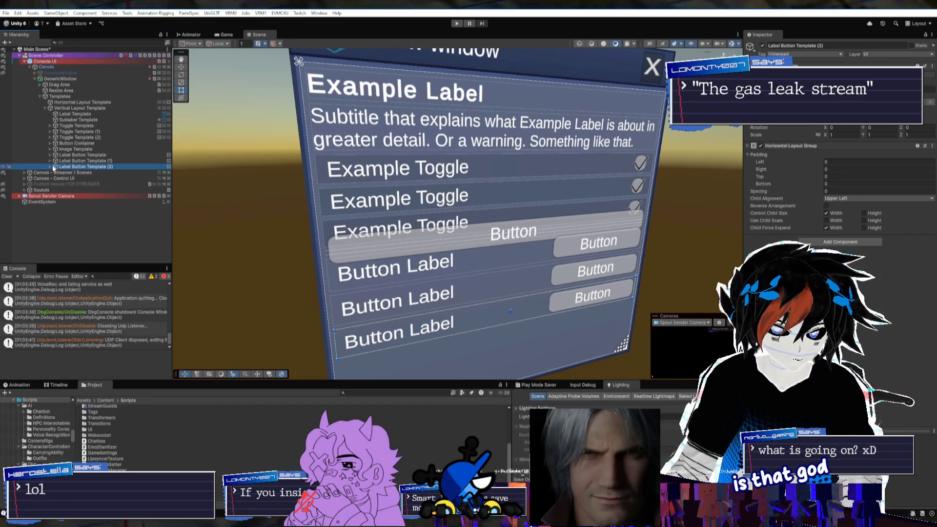
pyautogui.hotkey('ctrl', 'z')
pyautogui.hotkey('ctrl', 'z')
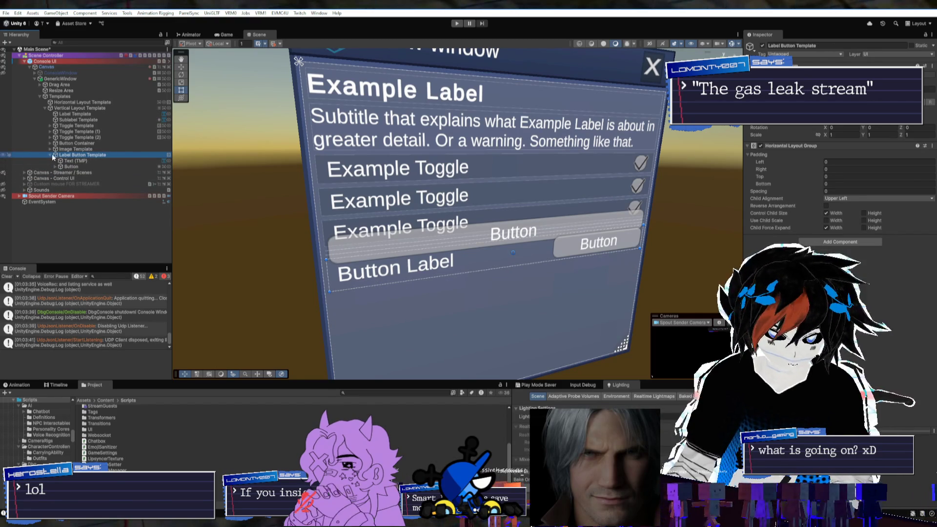
# Select Button Container and search Add Component for 'horizontal'
pyautogui.click(50, 155)
pyautogui.click(75, 138)
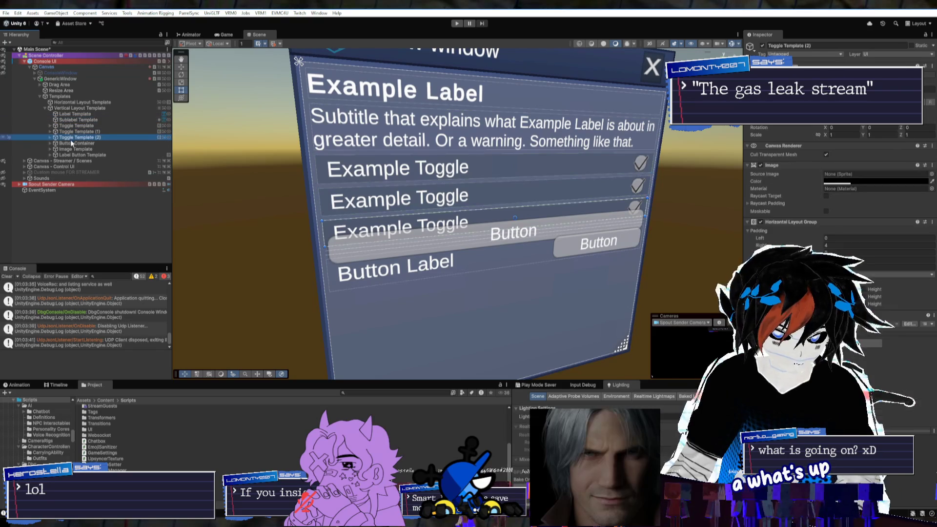
pyautogui.click(74, 143)
pyautogui.click(819, 149)
pyautogui.write('fitter')
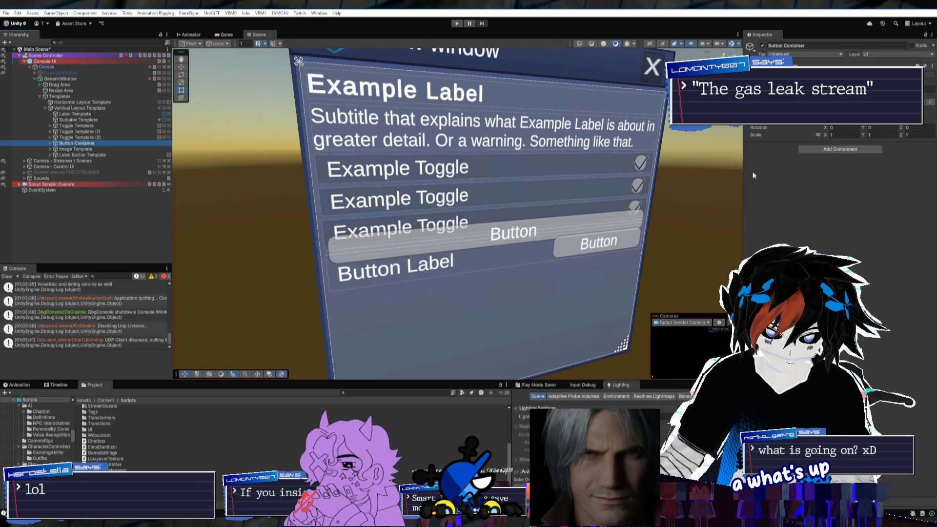
pyautogui.write('horizontal')
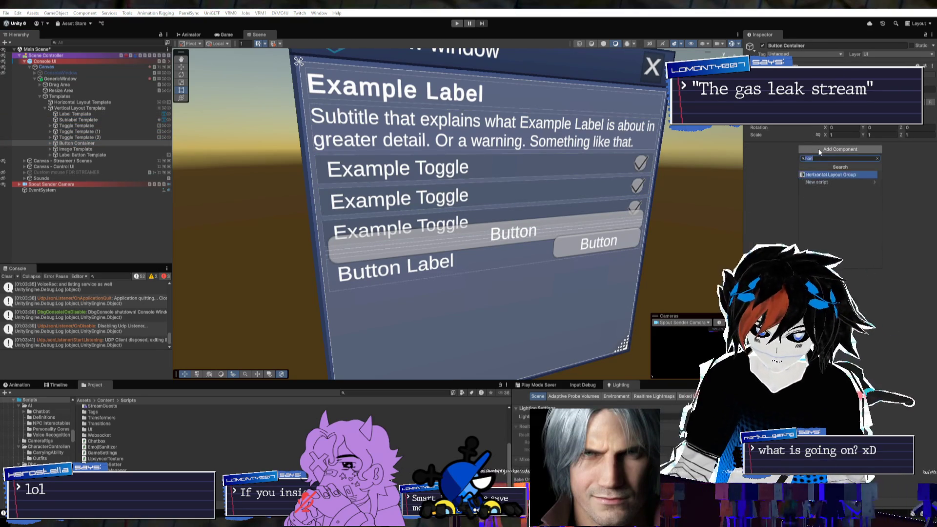
# Add a Horizontal Layout Group to Button Container with Child Force Expand width and height unticked
pyautogui.press('Return')
pyautogui.scroll(-5, 567, 226)
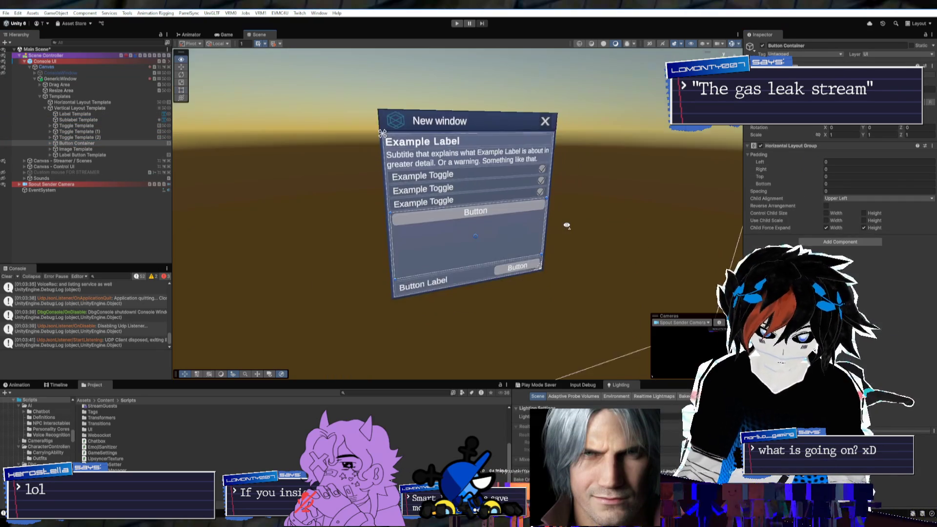
pyautogui.scroll(3, 567, 226)
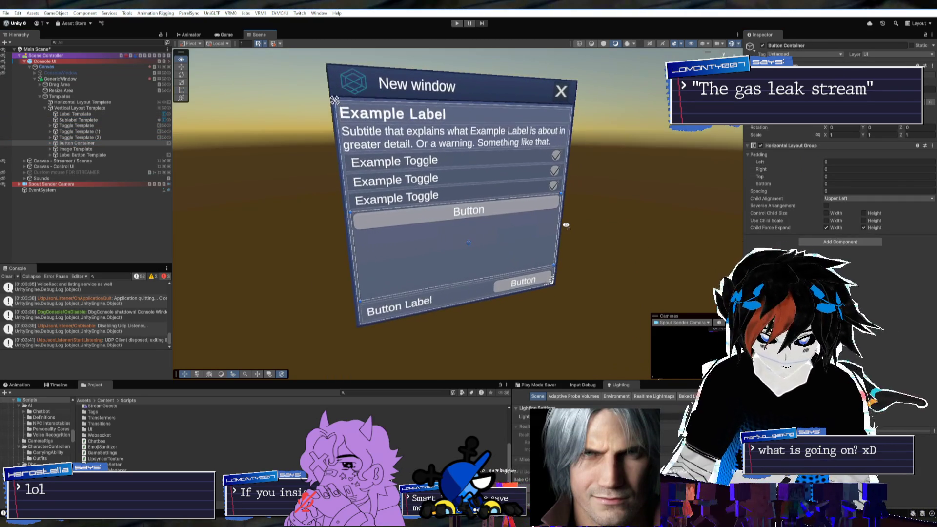
pyautogui.click(864, 228)
pyautogui.click(864, 228)
pyautogui.click(865, 228)
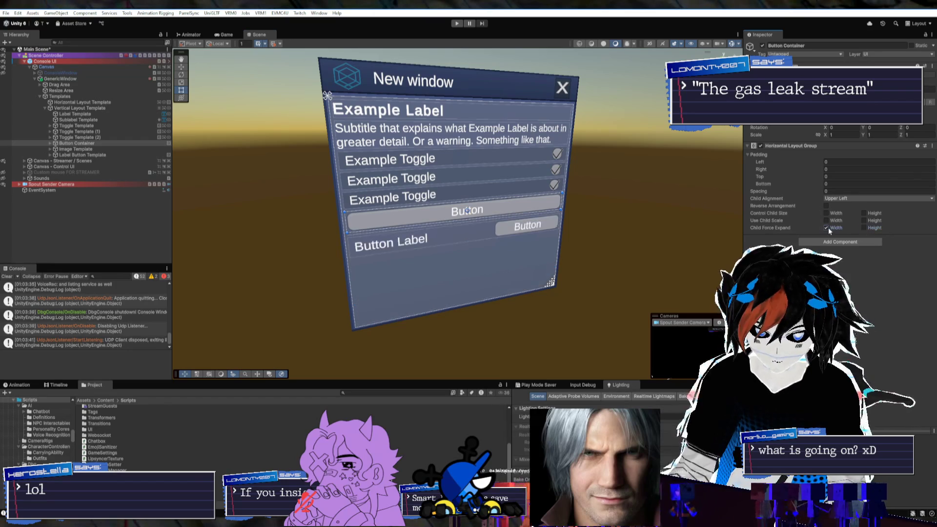
pyautogui.click(826, 228)
pyautogui.click(826, 213)
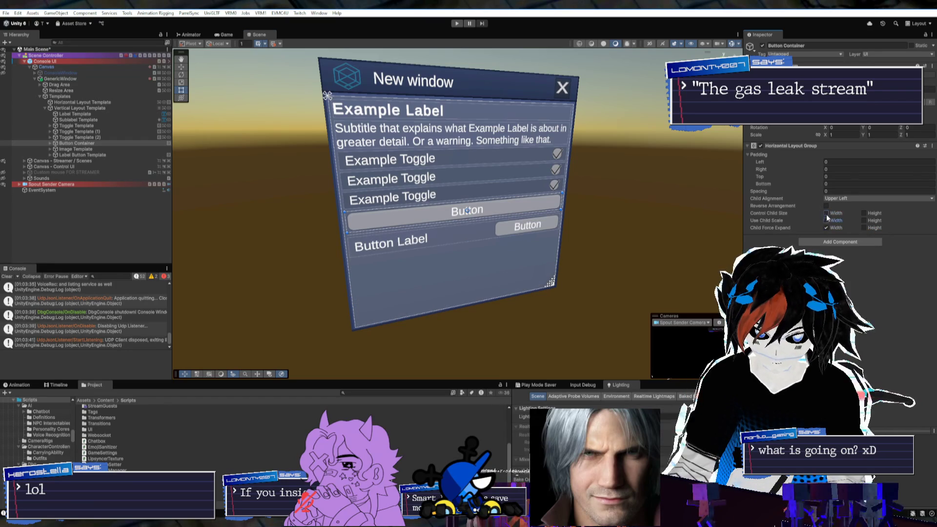
pyautogui.click(826, 213)
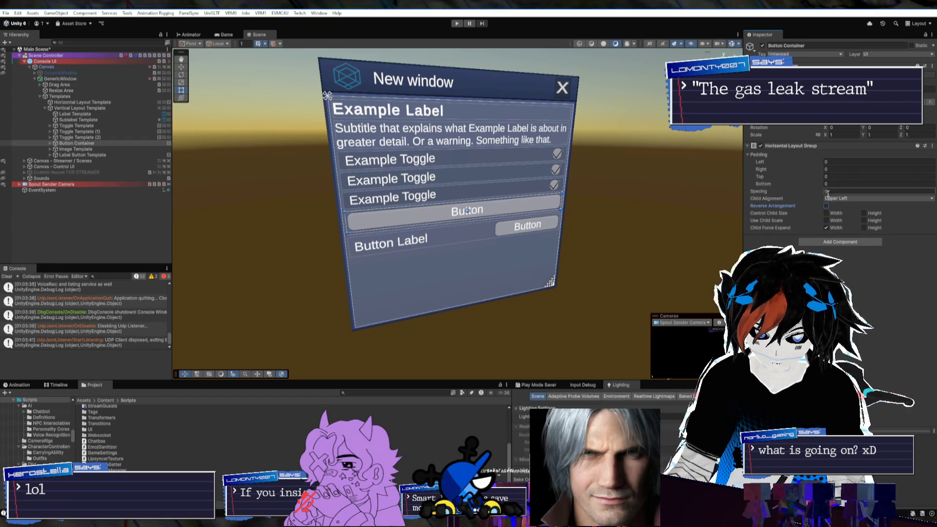
pyautogui.click(50, 143)
# Duplicate the Button into three buttons and tick Control Child Size Width on Button Container
pyautogui.click(71, 149)
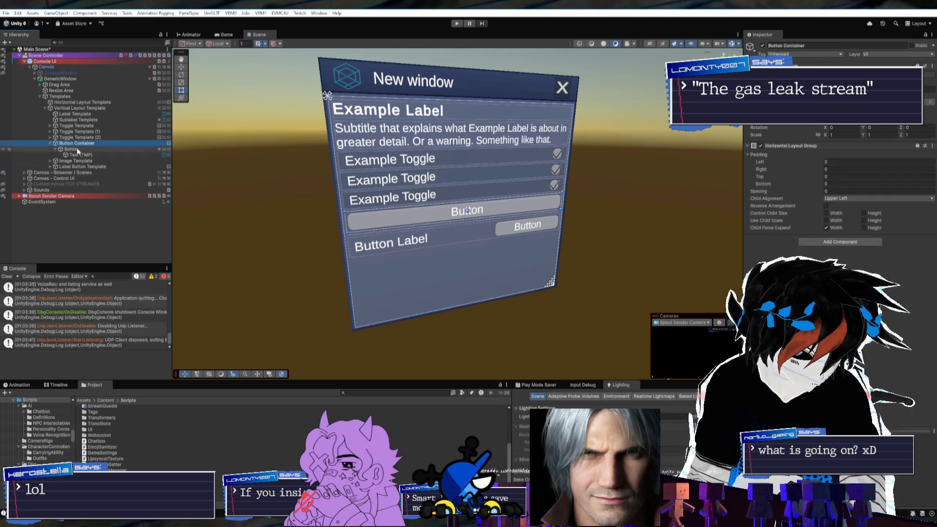
pyautogui.hotkey('ctrl', 'd')
pyautogui.hotkey('ctrl', 'd')
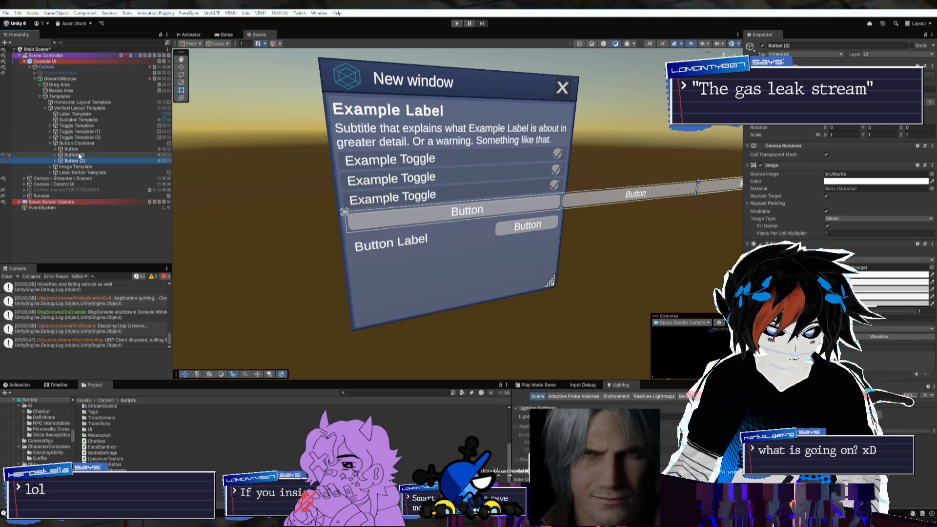
pyautogui.click(80, 144)
pyautogui.click(826, 214)
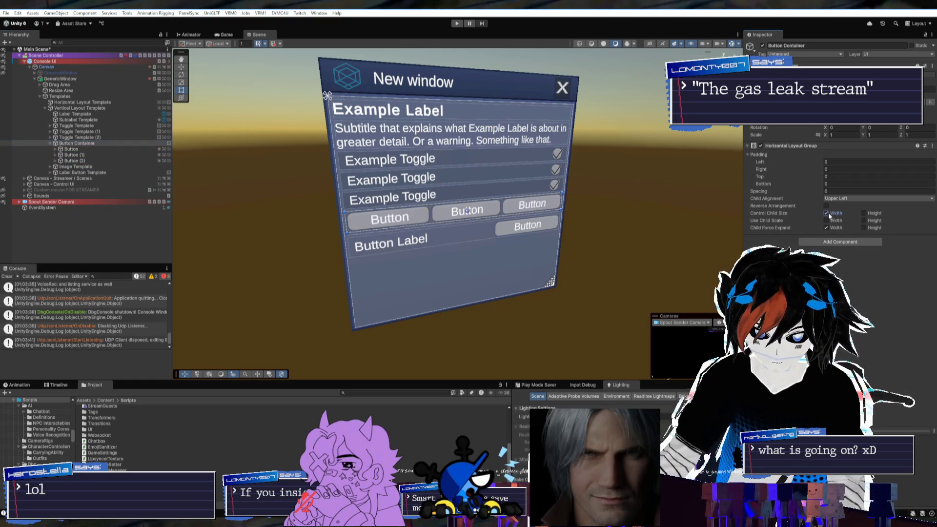
pyautogui.click(87, 160)
pyautogui.hotkey('ctrl', 'd')
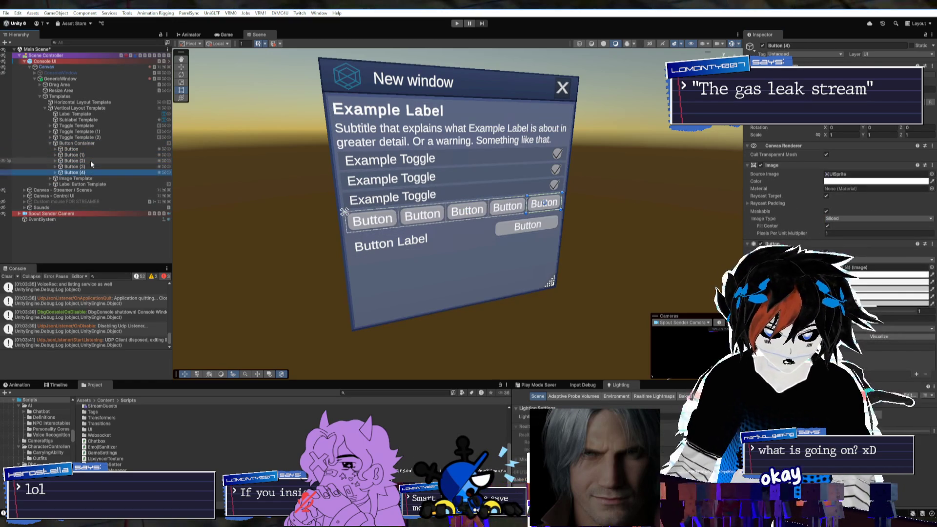
pyautogui.press('Delete')
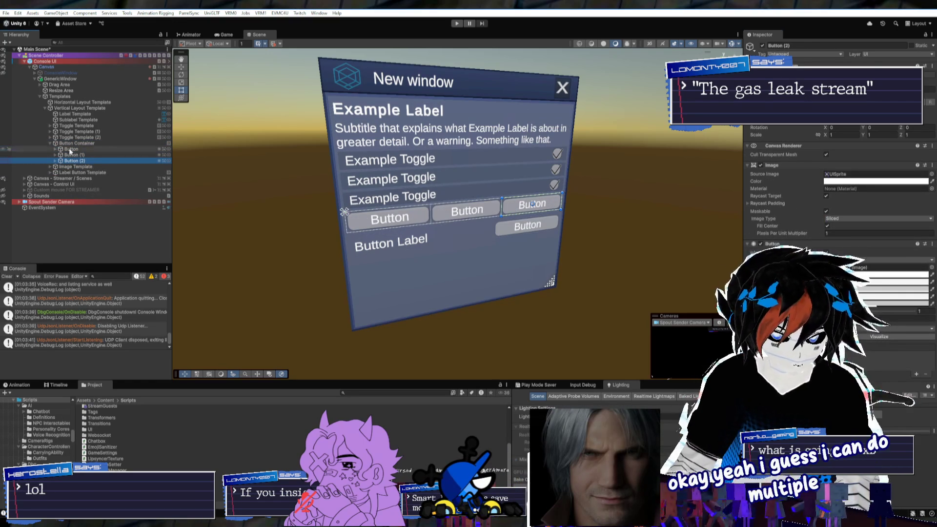
# Toggle Button Container off and back on to refresh the three-button row
pyautogui.click(44, 143)
pyautogui.click(49, 143)
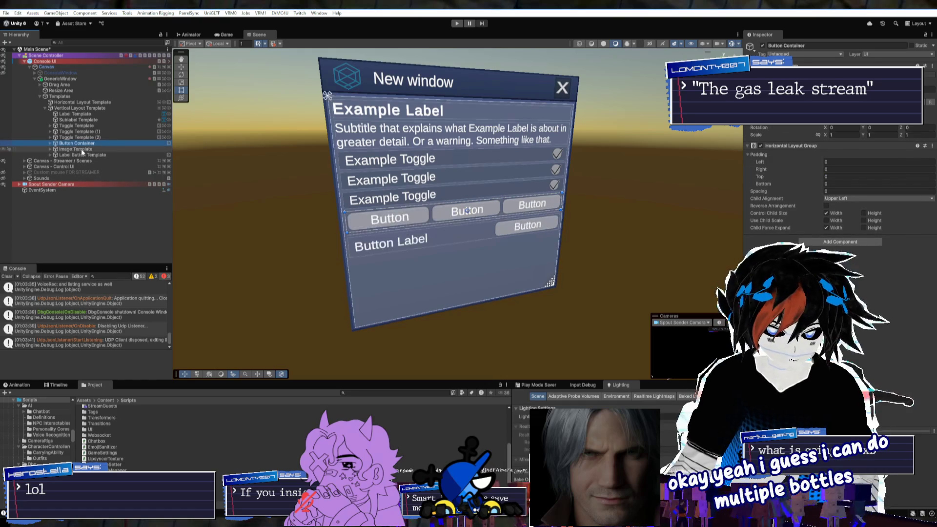
pyautogui.hotkey('alt', 'shift', 'a')
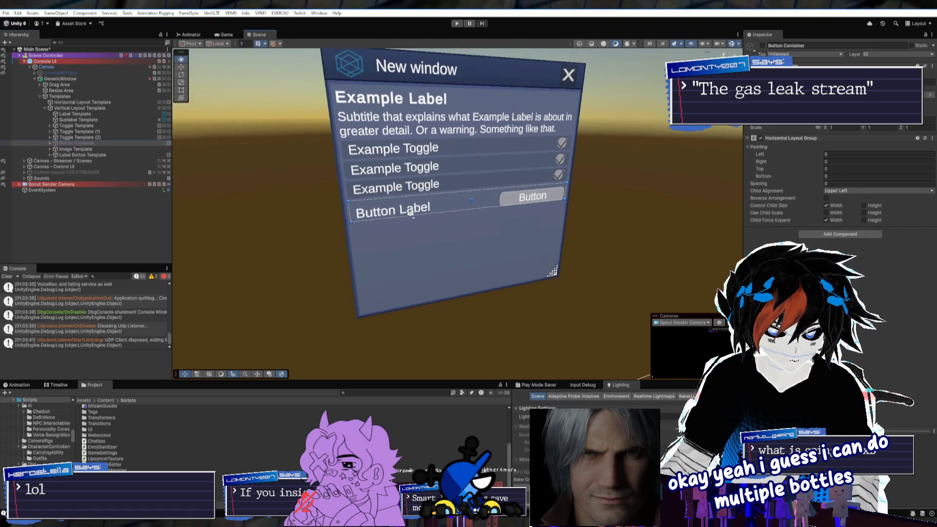
pyautogui.click(80, 155)
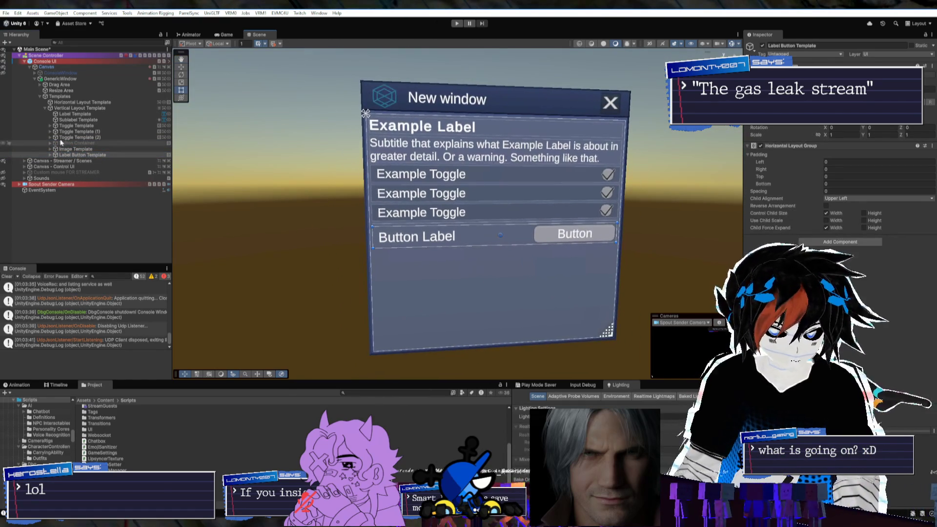
pyautogui.click(74, 137)
pyautogui.click(72, 144)
pyautogui.hotkey('alt', 'shift', 'a')
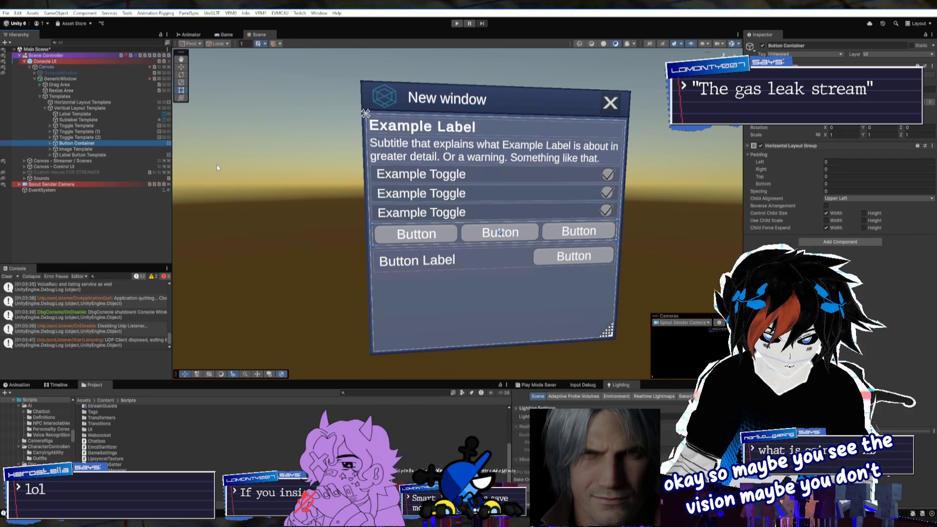
# Orbit the Scene view to face the New window and frame its button row
pyautogui.moveTo(216, 165); pyautogui.dragTo(227, 176)
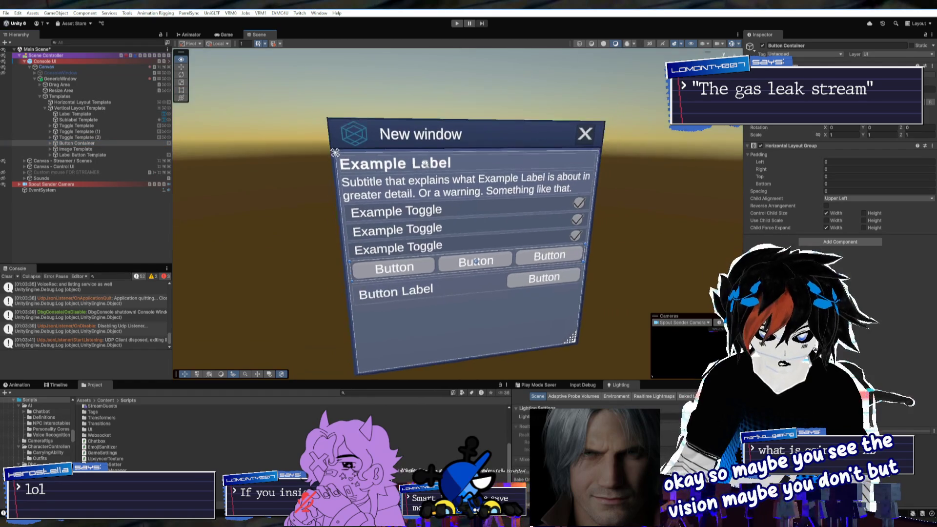
pyautogui.moveTo(425, 164)
pyautogui.mouseDown()
pyautogui.moveTo(484, 139)
pyautogui.moveTo(498, 158)
pyautogui.mouseUp()
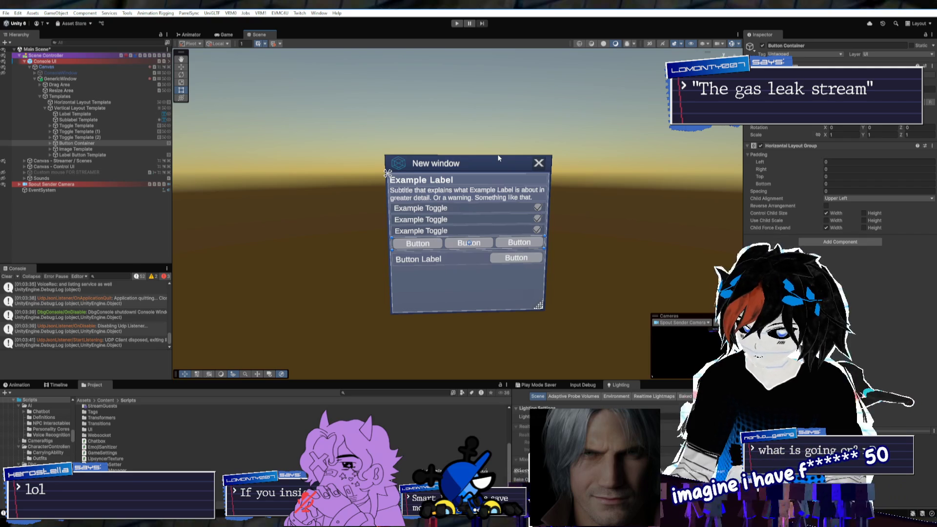
pyautogui.moveTo(498, 157); pyautogui.dragTo(501, 151)
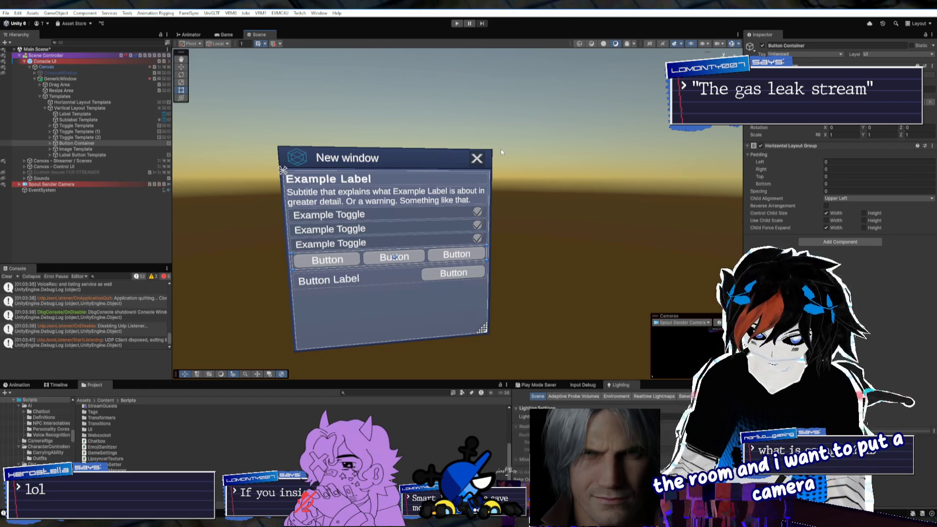
pyautogui.rightClick(502, 150)
pyautogui.moveTo(501, 150); pyautogui.dragTo(457, 123)
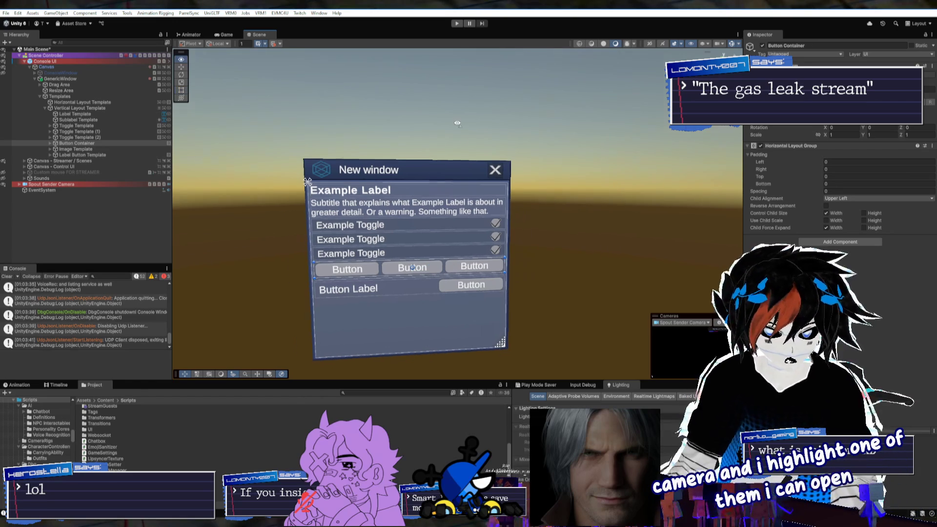
pyautogui.press('f')
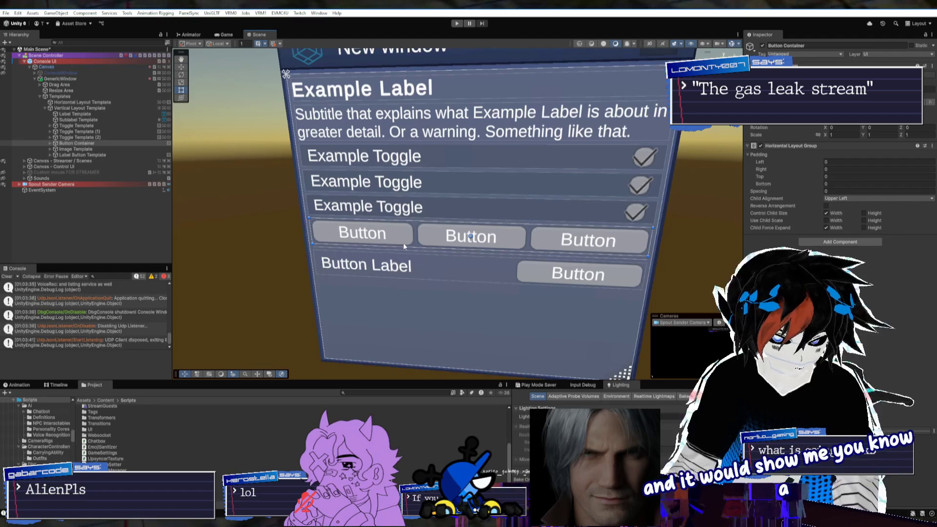
# Deactivate Label Template through Label Button Template in the Hierarchy
pyautogui.click(78, 120)
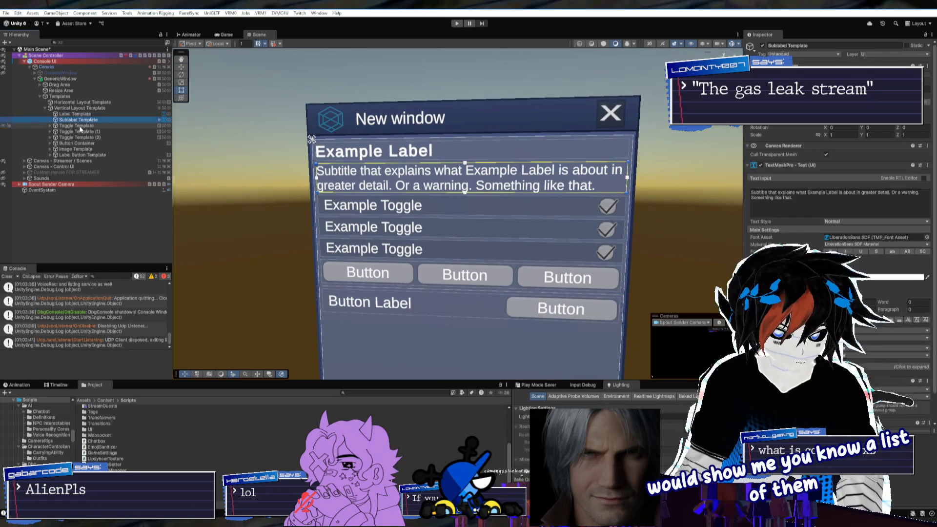
pyautogui.click(74, 114)
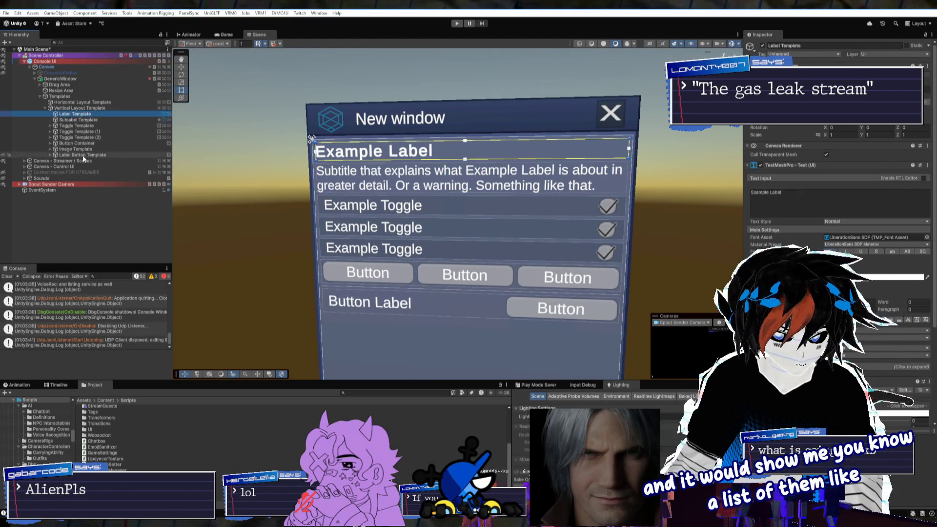
pyautogui.keyDown('shift'); pyautogui.click(85, 155); pyautogui.keyUp('shift')
pyautogui.hotkey('alt', 'shift', 'a')
# Duplicate Label Template, enable the copy, and set its text to 'Planet Blungo'
pyautogui.click(78, 113)
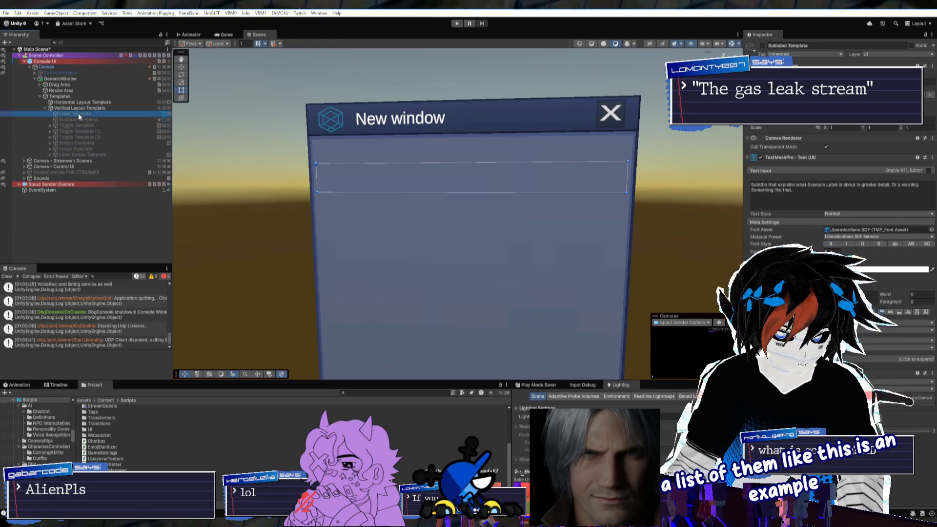
pyautogui.hotkey('ctrl', 'd')
pyautogui.moveTo(82, 114); pyautogui.dragTo(84, 113)
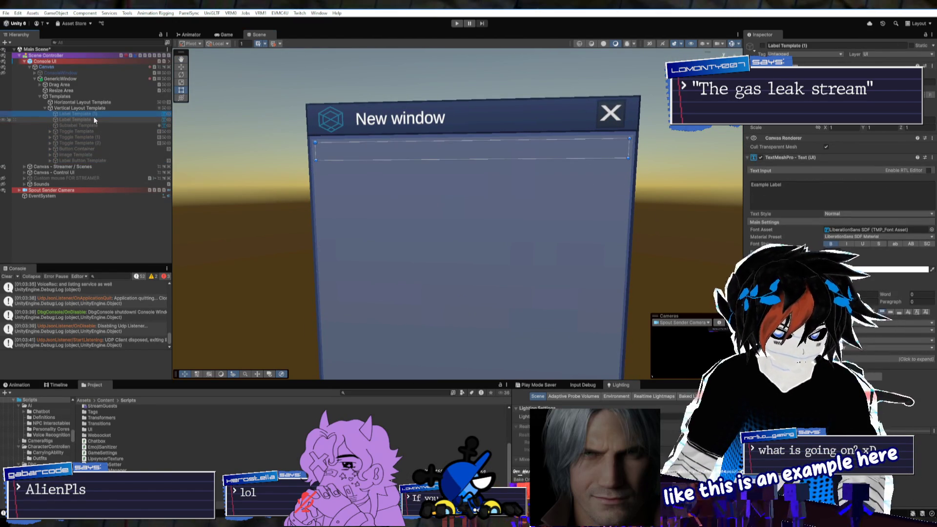
pyautogui.hotkey('alt', 'shift', 'a')
pyautogui.write('Planet')
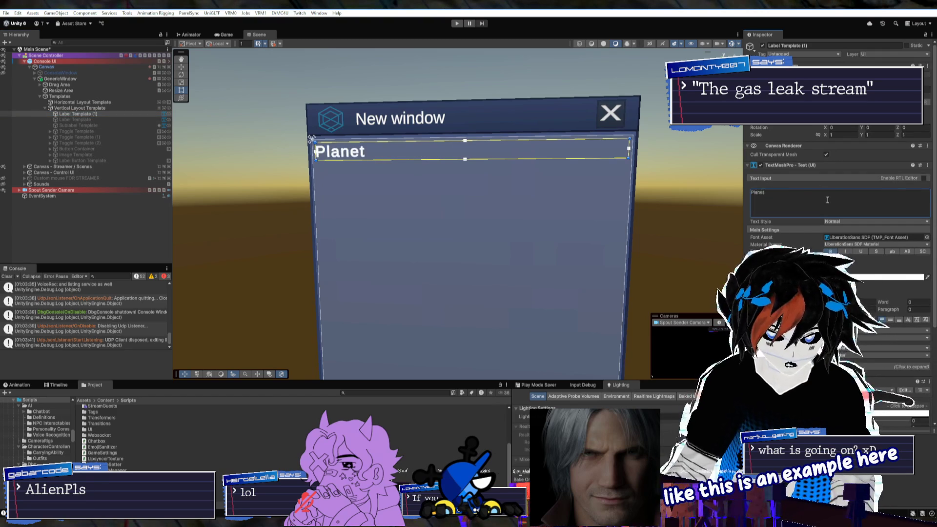
pyautogui.write(' Blungo')
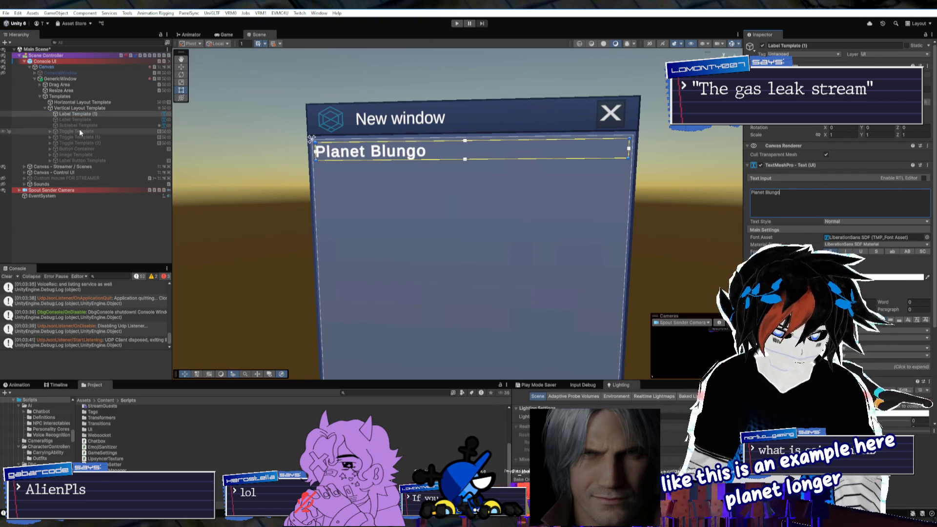
# Reactivate Button Container and expand its buttons and their text objects
pyautogui.click(77, 149)
pyautogui.hotkey('alt', 'shift', 'a')
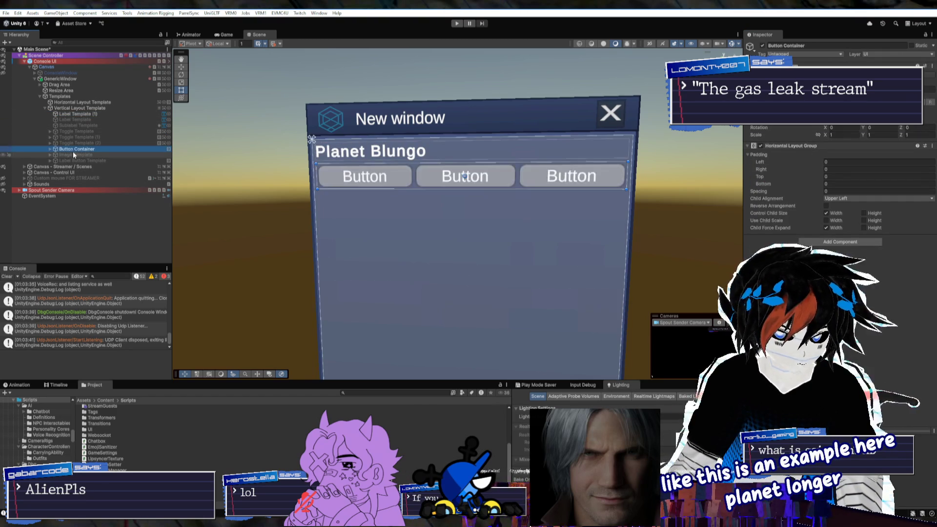
pyautogui.click(50, 150)
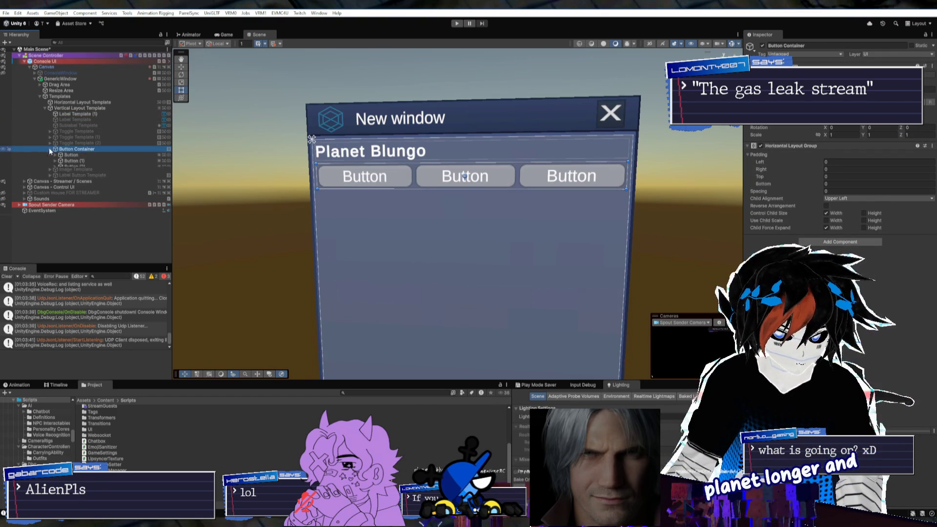
pyautogui.click(69, 156)
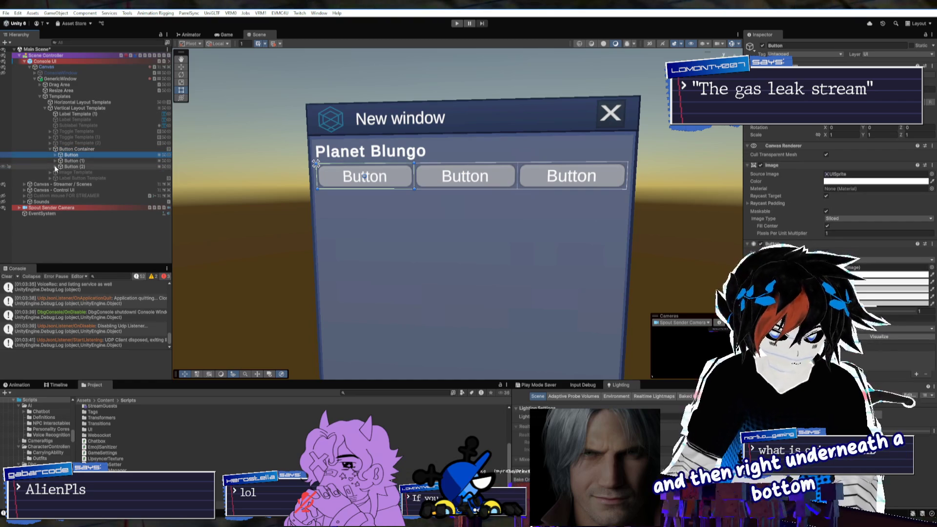
pyautogui.click(55, 167)
pyautogui.click(55, 161)
# Change the first two button texts to 'Highlight' and 'Ban', then select the third's text
pyautogui.click(288, 179)
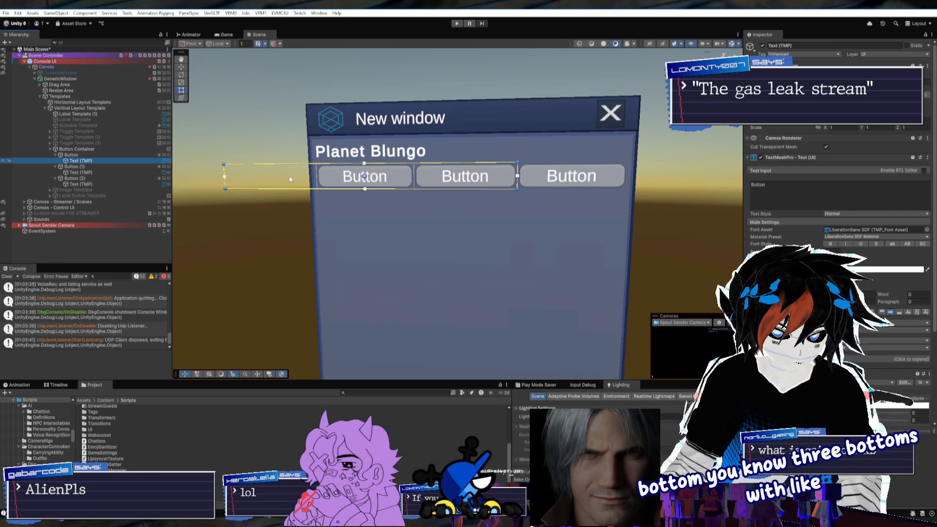
pyautogui.click(808, 189)
pyautogui.write('ghlight')
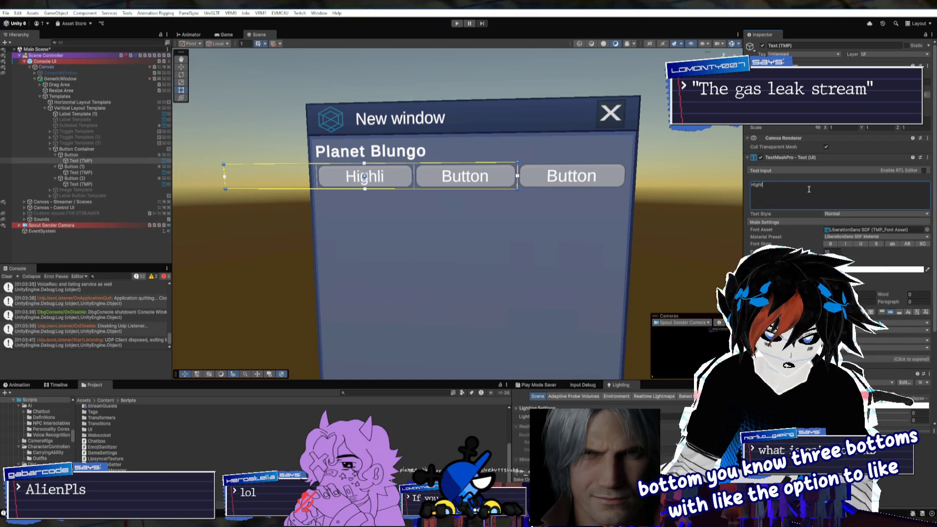
pyautogui.click(464, 177)
pyautogui.click(868, 196)
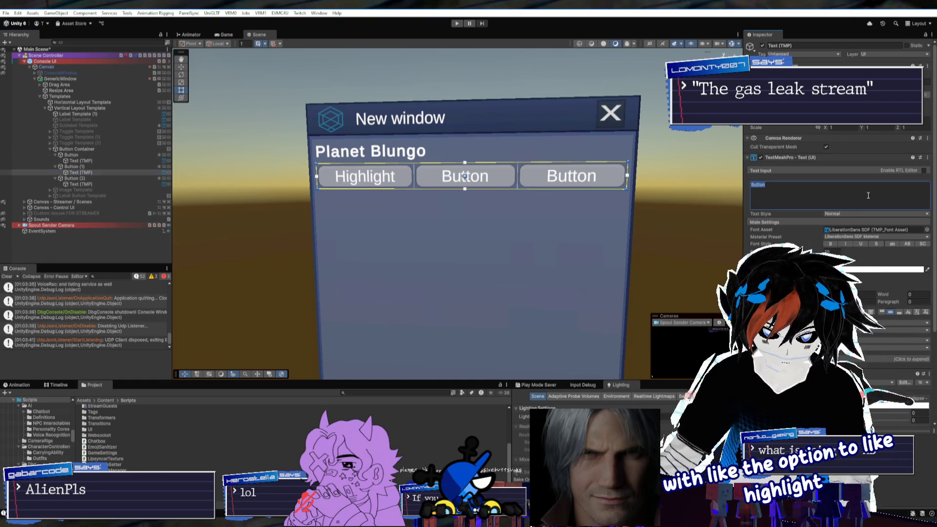
pyautogui.write('Ban')
pyautogui.click(81, 184)
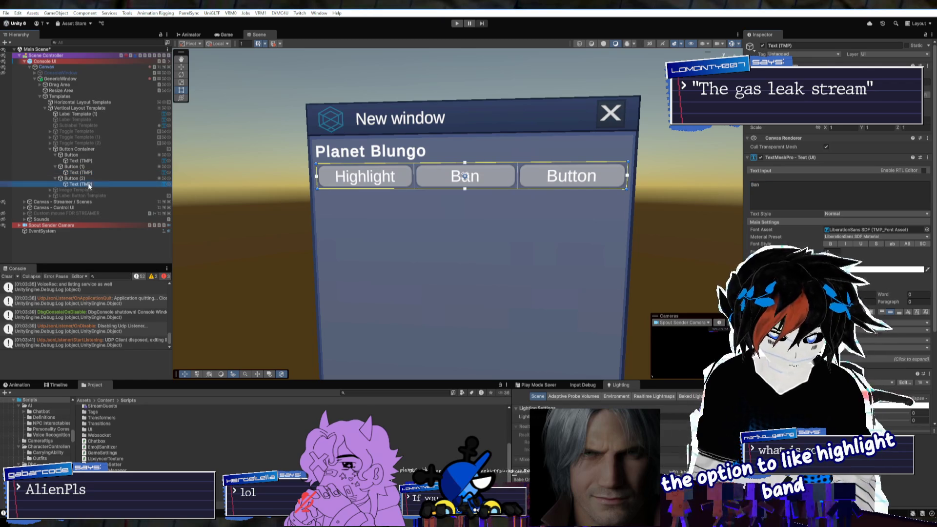
pyautogui.click(834, 194)
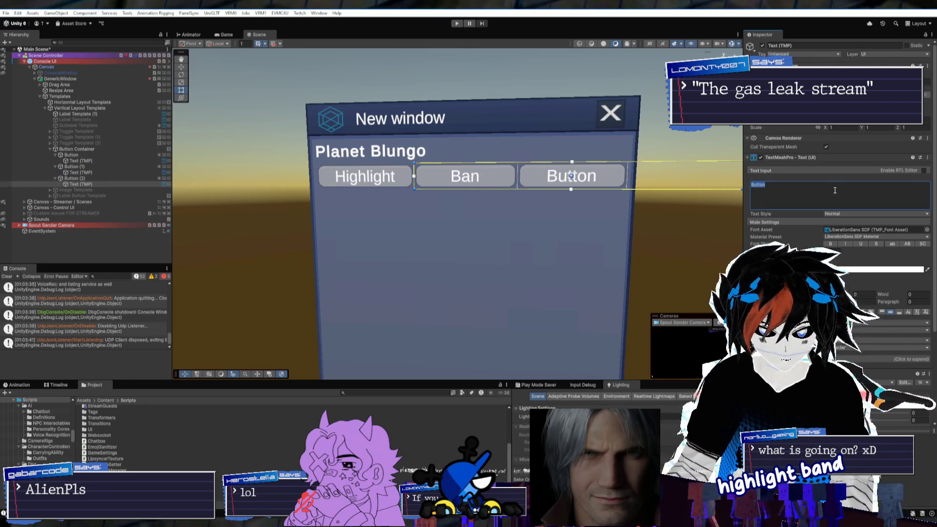
# Set the third button's text to 'Mod' and select all three button text objects
pyautogui.moveTo(640, 188)
pyautogui.mouseDown()
pyautogui.moveTo(560, 243)
pyautogui.moveTo(526, 243)
pyautogui.mouseUp()
pyautogui.click(551, 238)
pyautogui.scroll(-3, 526, 243)
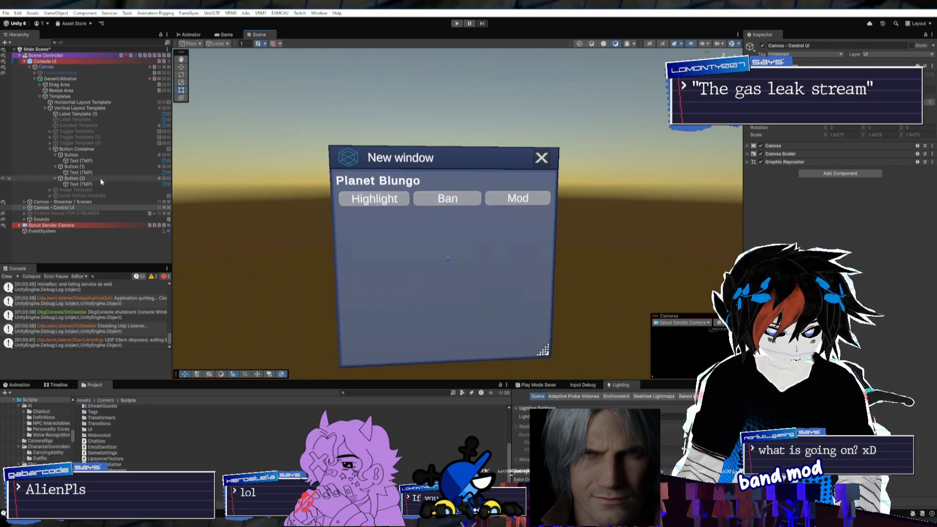
pyautogui.click(83, 172)
pyautogui.click(84, 161)
pyautogui.click(85, 173)
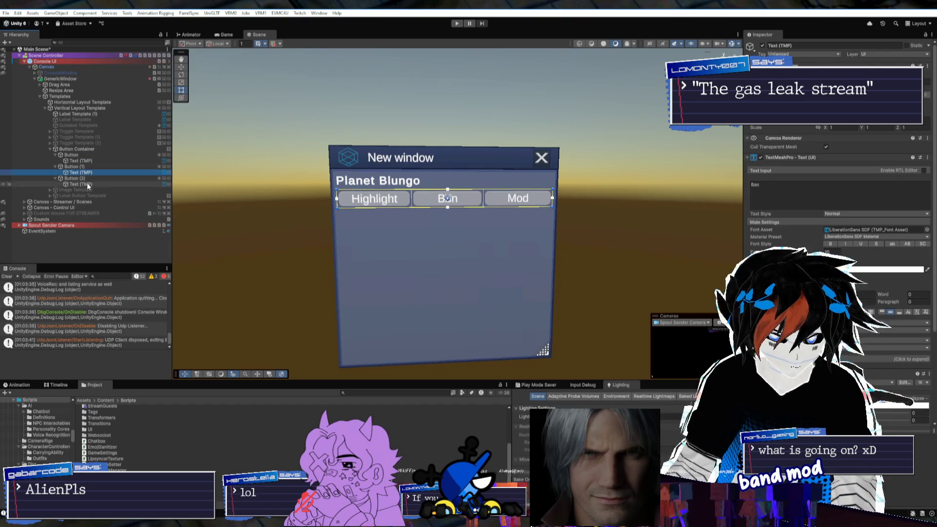
pyautogui.click(87, 184)
pyautogui.click(94, 173)
pyautogui.keyDown('ctrl'); pyautogui.click(95, 161); pyautogui.keyUp('ctrl')
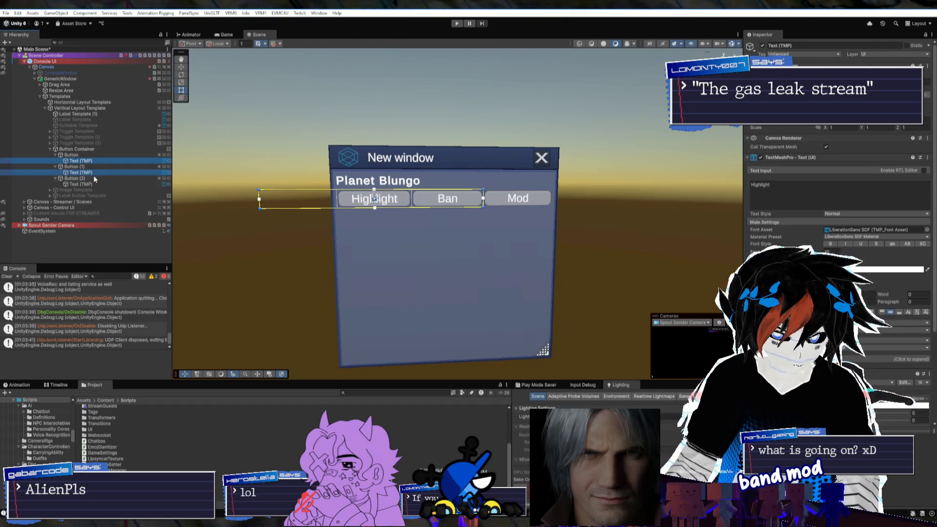
pyautogui.keyDown('ctrl'); pyautogui.click(95, 184); pyautogui.keyUp('ctrl')
pyautogui.click(519, 198)
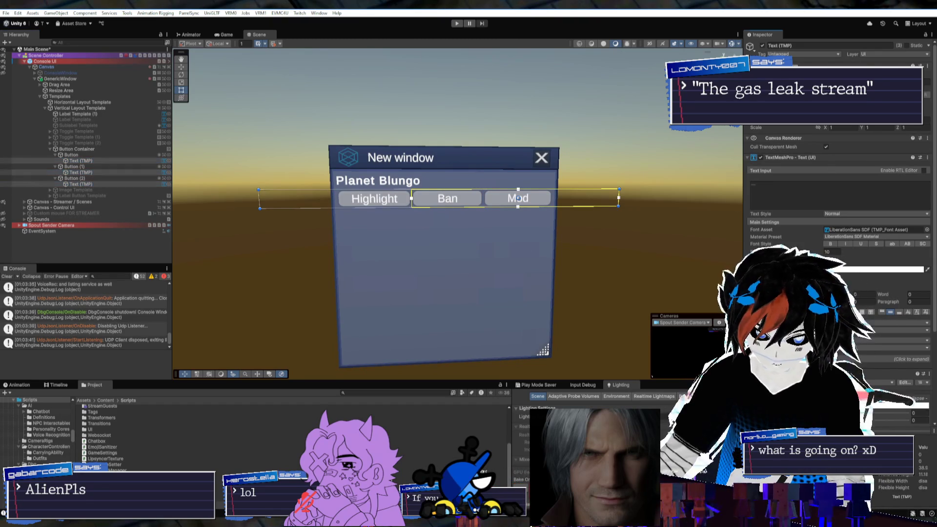
# Check the anchor presets for the button texts, then collapse the buttons in the Hierarchy
pyautogui.click(764, 83)
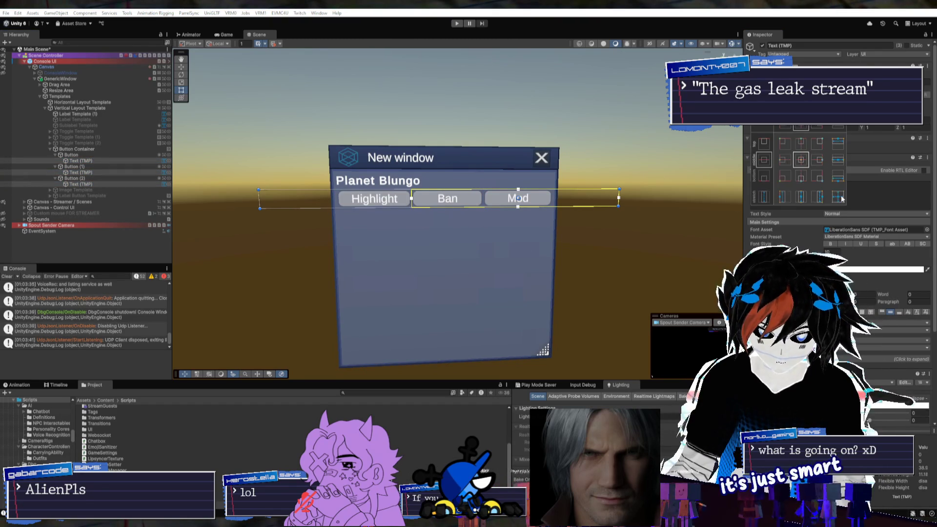
pyautogui.click(60, 167)
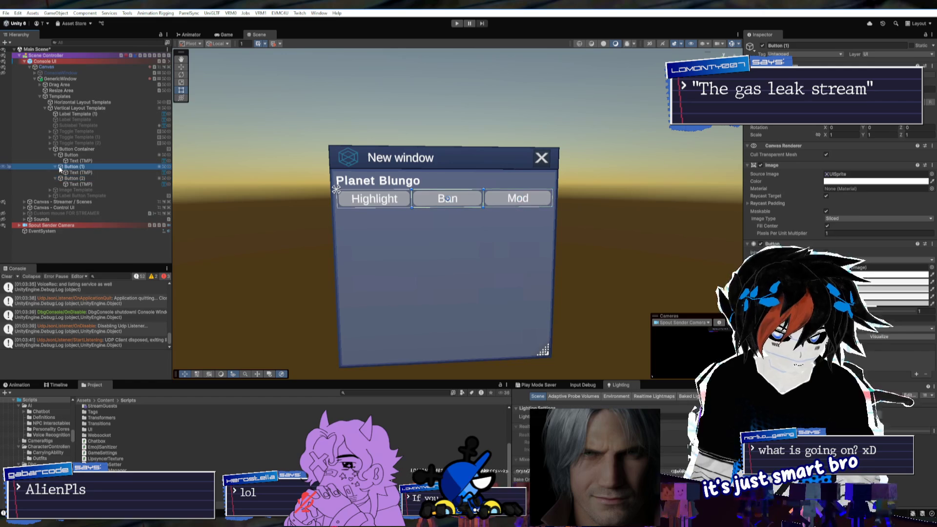
pyautogui.click(55, 154)
pyautogui.click(55, 160)
pyautogui.click(55, 166)
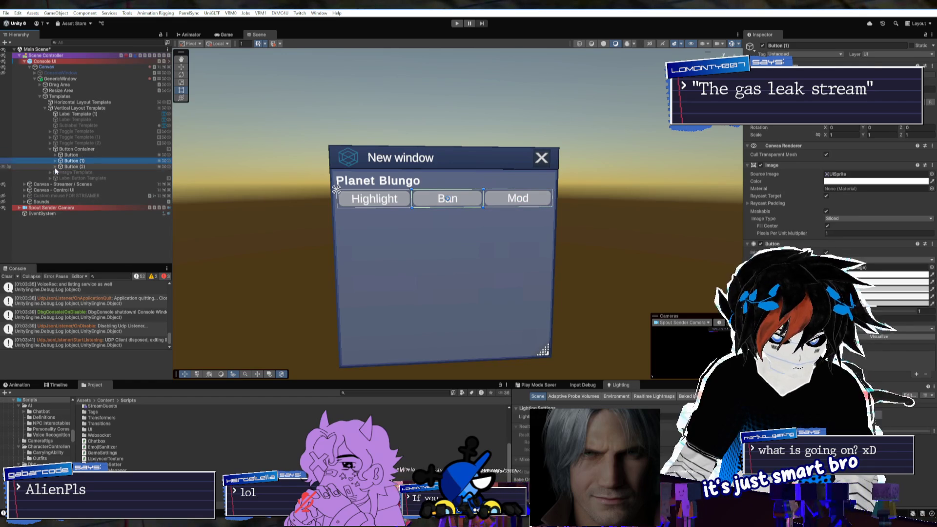
pyautogui.click(58, 172)
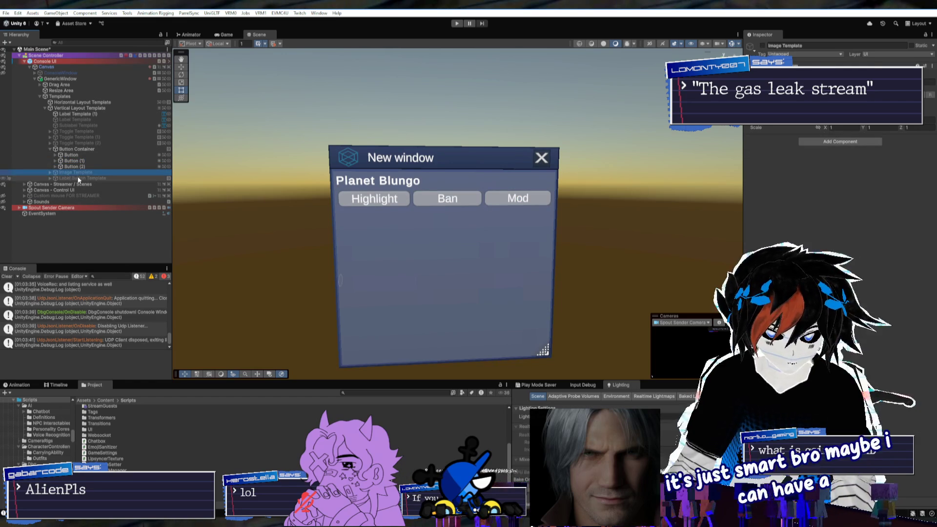
# Apply an anchor preset to the Image inside Image Template
pyautogui.click(51, 172)
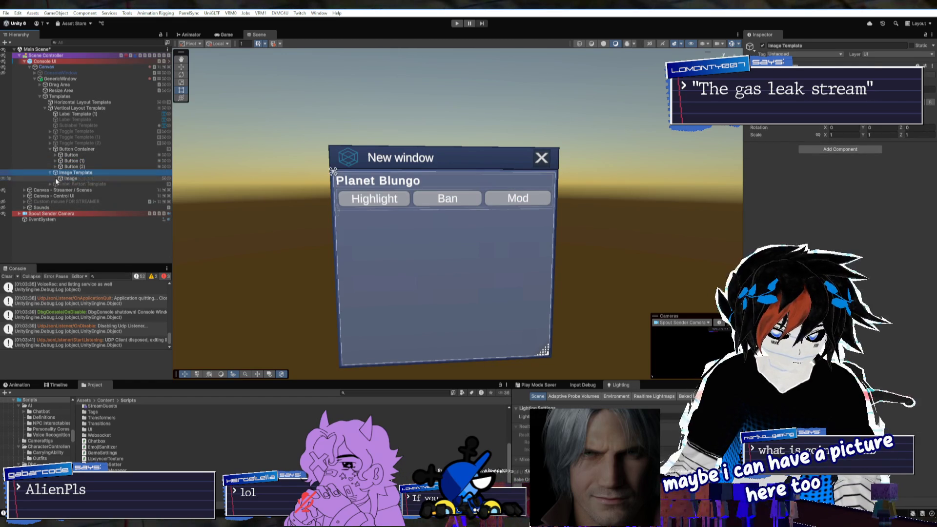
pyautogui.click(70, 178)
pyautogui.click(760, 82)
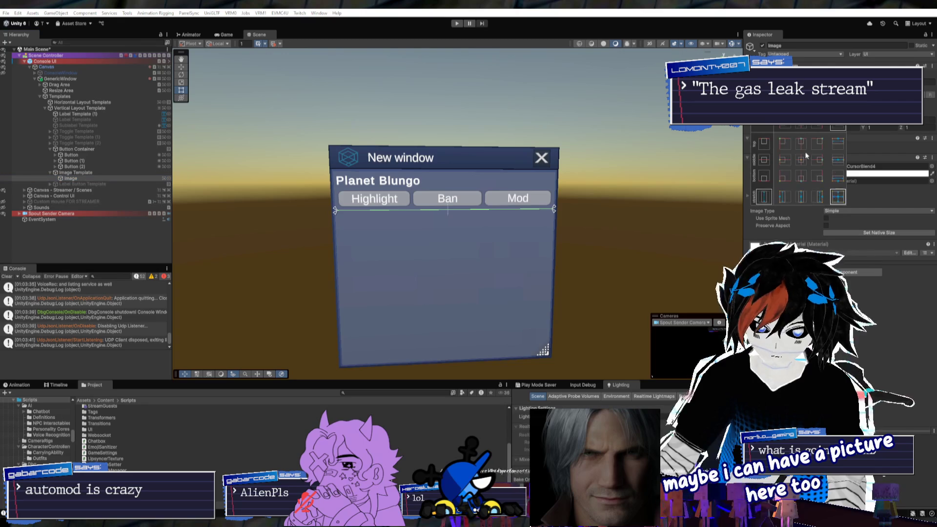
pyautogui.click(809, 153)
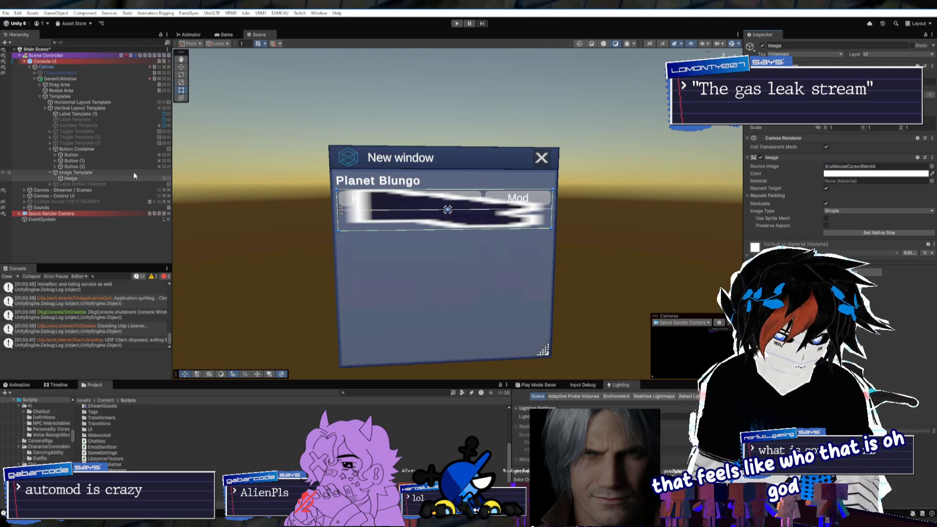
# Deactivate Image Template and Button Container, and delete the duplicate Planet Blungo label
pyautogui.click(113, 172)
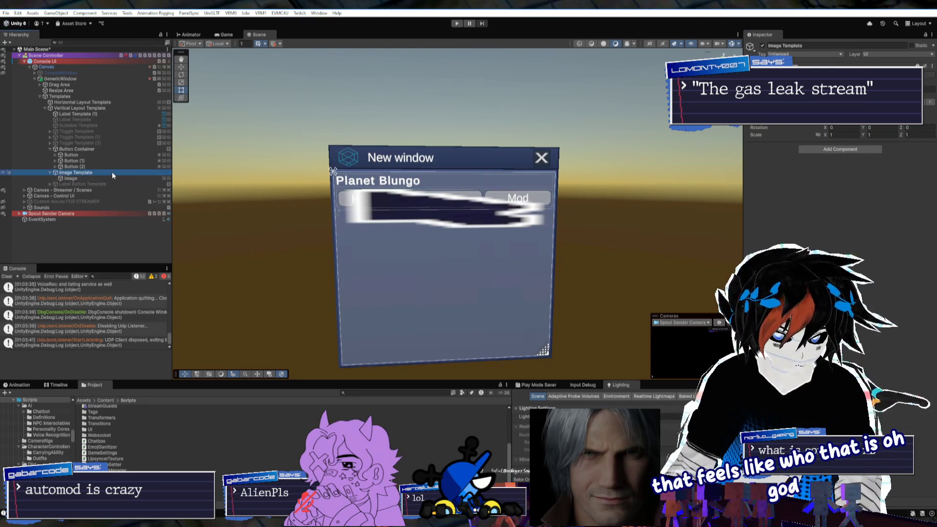
pyautogui.hotkey('alt', 'shift', 'a')
pyautogui.click(63, 148)
pyautogui.hotkey('alt', 'shift', 'a')
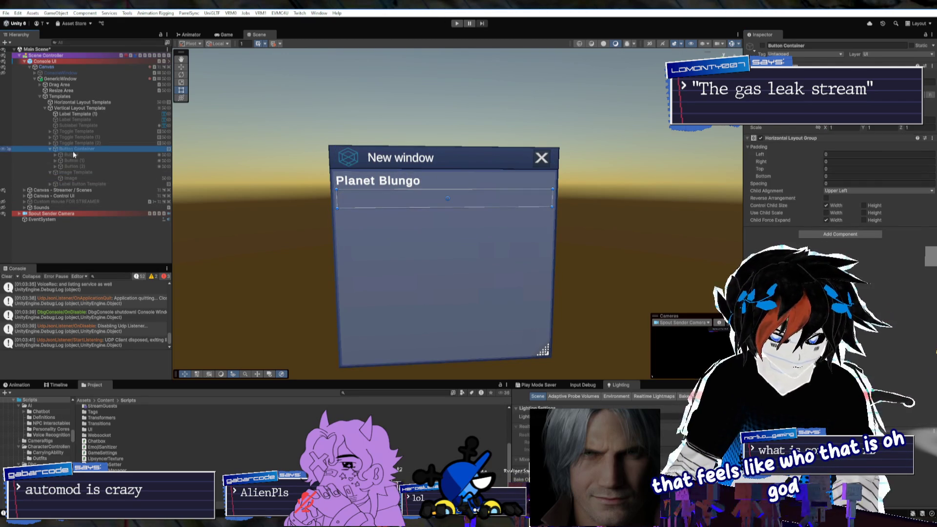
pyautogui.click(77, 119)
pyautogui.click(83, 112)
pyautogui.press('Delete')
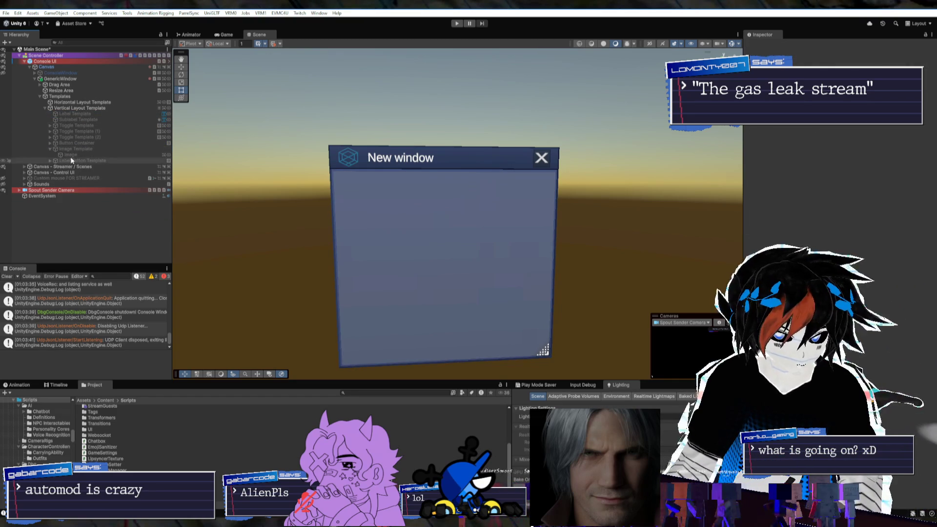
# Reactivate all templates from Label Template through Label Button Template
pyautogui.click(49, 143)
pyautogui.click(50, 149)
pyautogui.click(78, 155)
pyautogui.keyDown('shift'); pyautogui.click(77, 116); pyautogui.keyUp('shift')
pyautogui.hotkey('alt', 'shift', 'a')
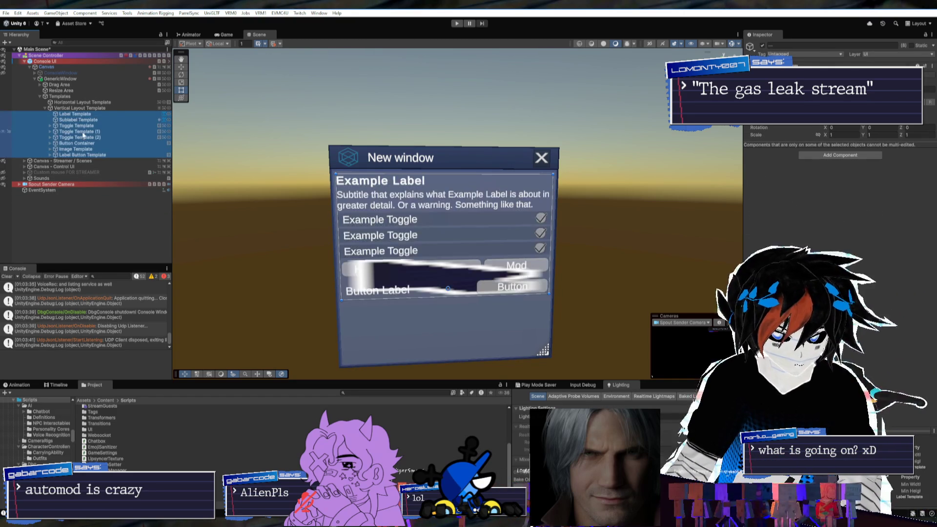
# Add a Horizontal Layout Group to Image Template with Child Force Expand Height unticked
pyautogui.click(77, 149)
pyautogui.click(77, 144)
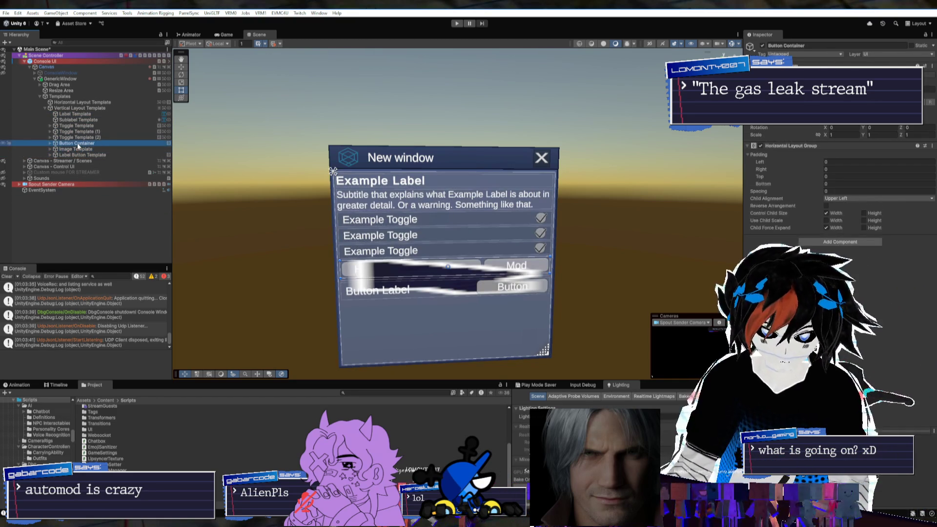
pyautogui.click(78, 149)
pyautogui.click(830, 151)
pyautogui.write('horiz')
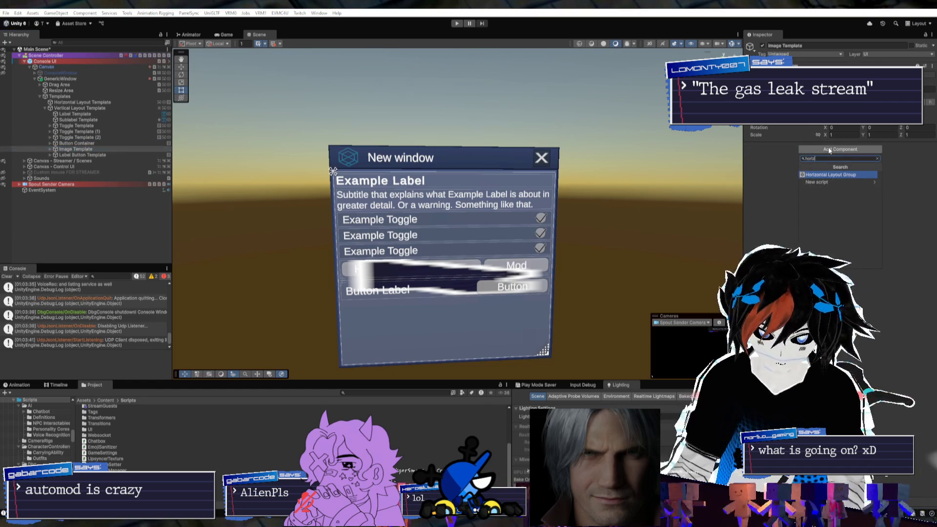
pyautogui.press('Return')
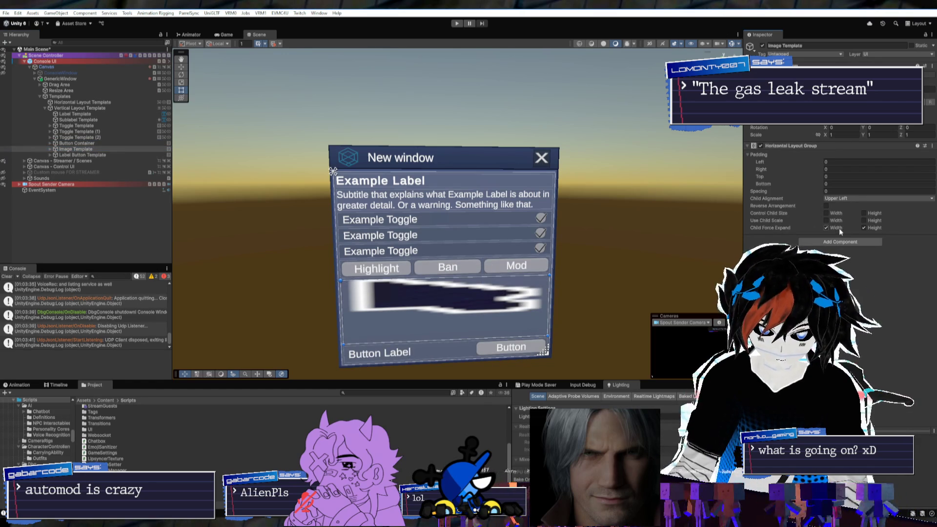
pyautogui.click(865, 228)
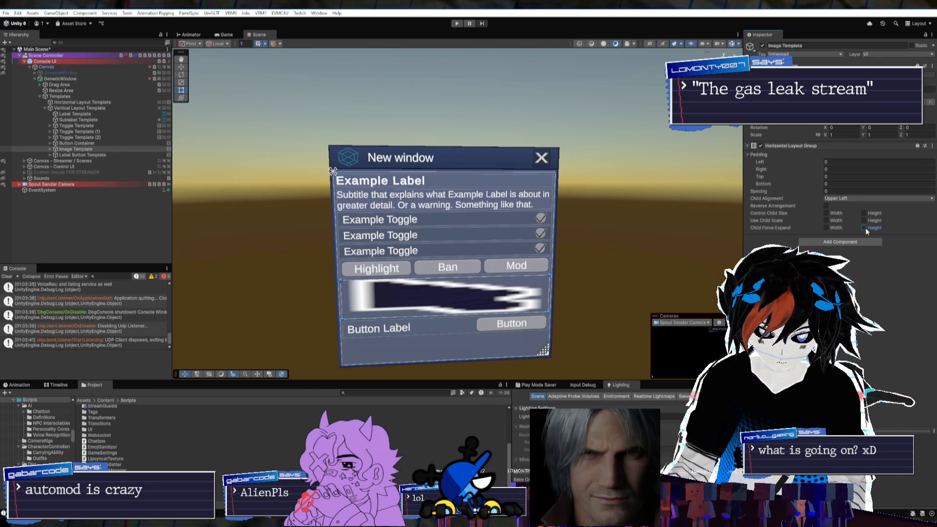
pyautogui.click(65, 149)
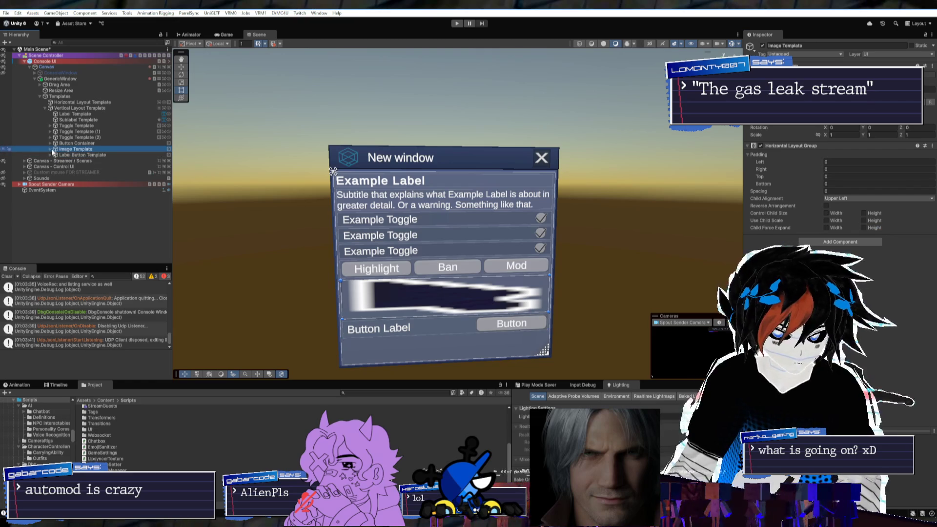
pyautogui.press('Right')
pyautogui.click(64, 156)
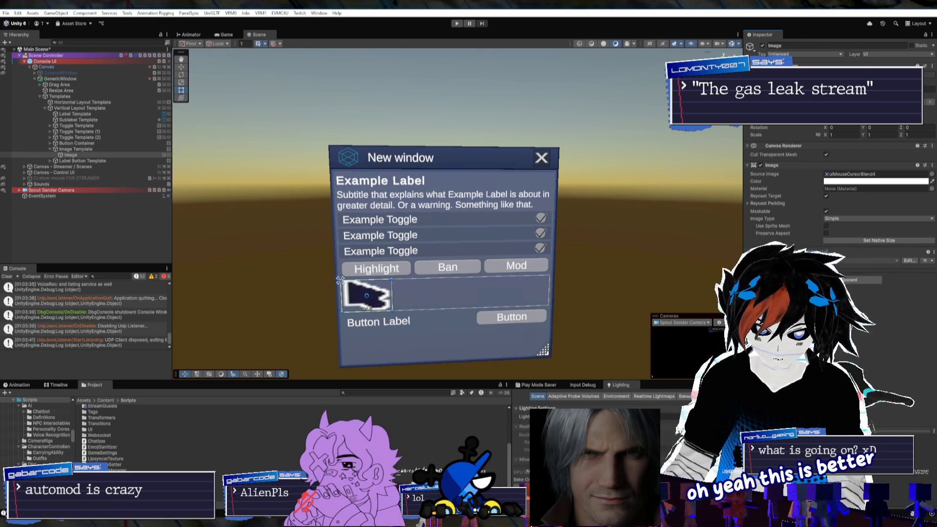
# Recentre the Scene view, enter Play mode, and inspect the Vertical and Horizontal Layout Templates
pyautogui.moveTo(681, 193); pyautogui.dragTo(267, 160)
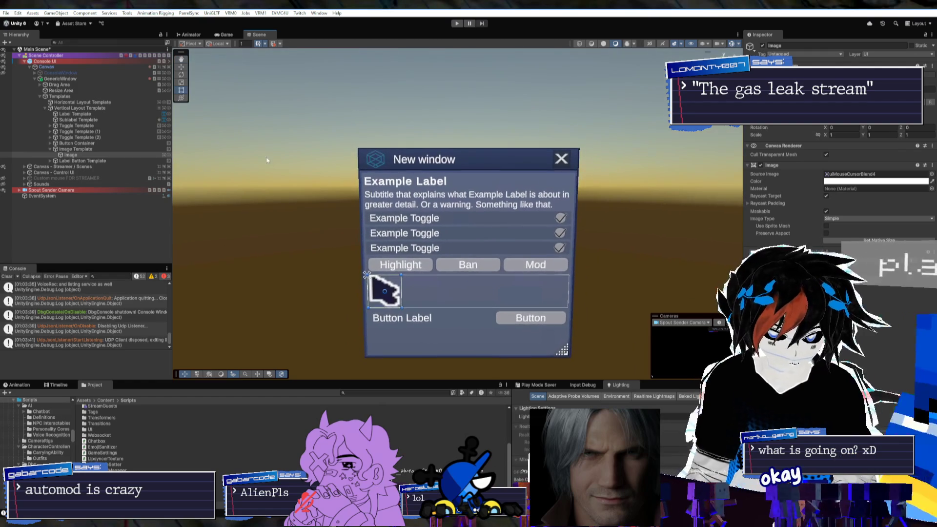
pyautogui.click(457, 23)
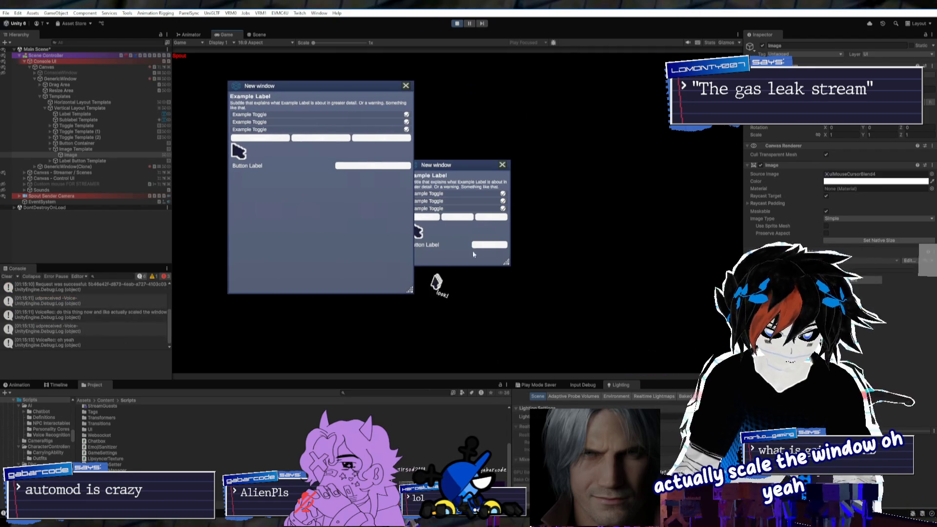
pyautogui.click(75, 108)
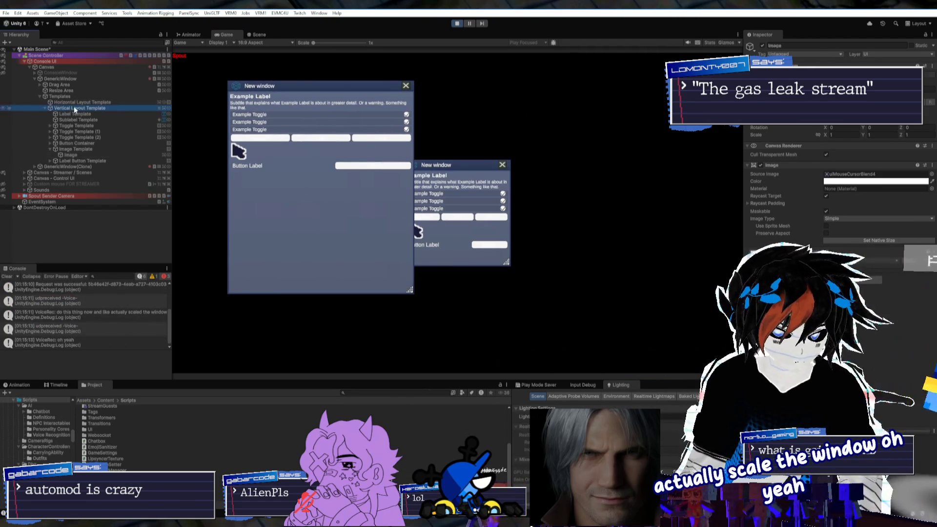
pyautogui.click(403, 306)
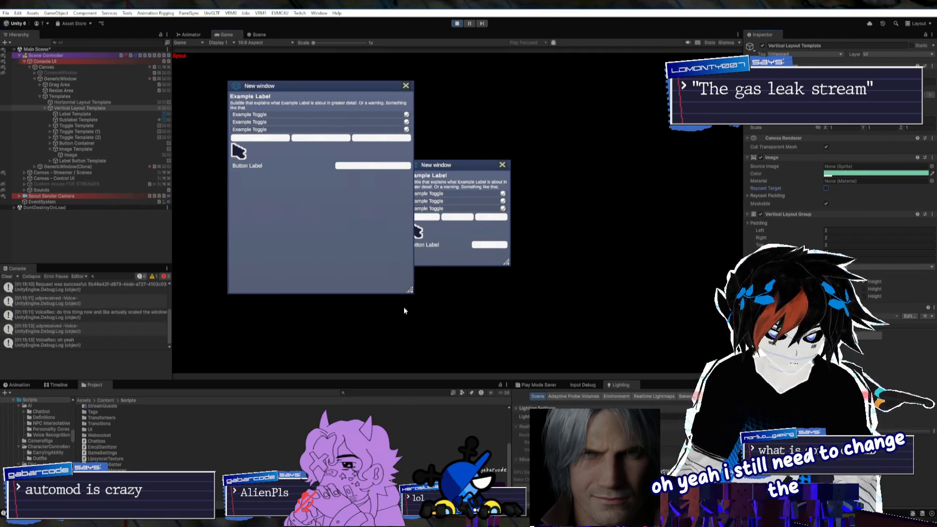
pyautogui.click(85, 102)
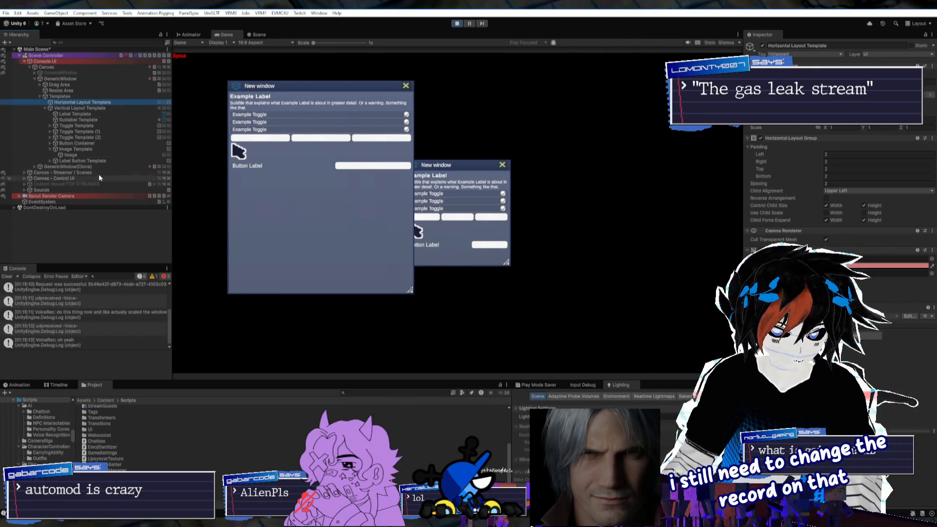
# Deactivate the original GenericWindow so only one New window shows in the game
pyautogui.click(40, 95)
pyautogui.click(54, 102)
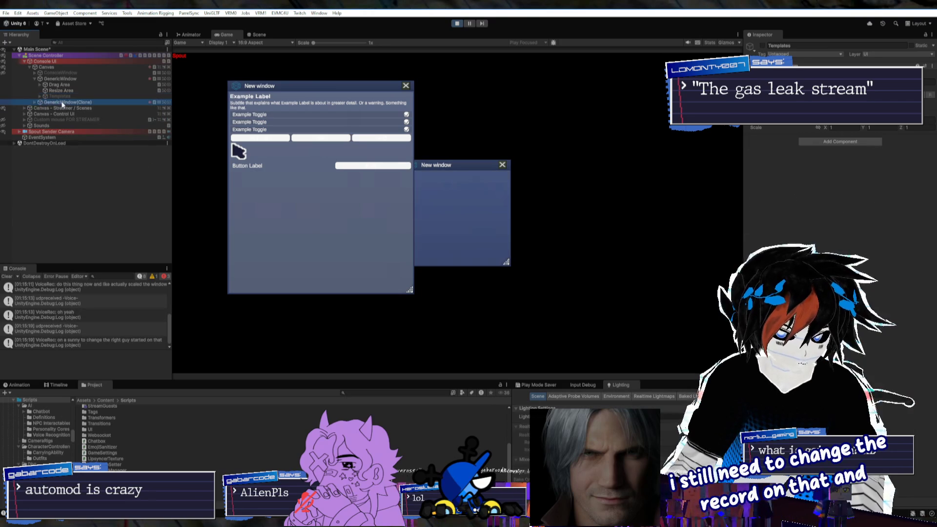
pyautogui.click(53, 78)
pyautogui.press('Left')
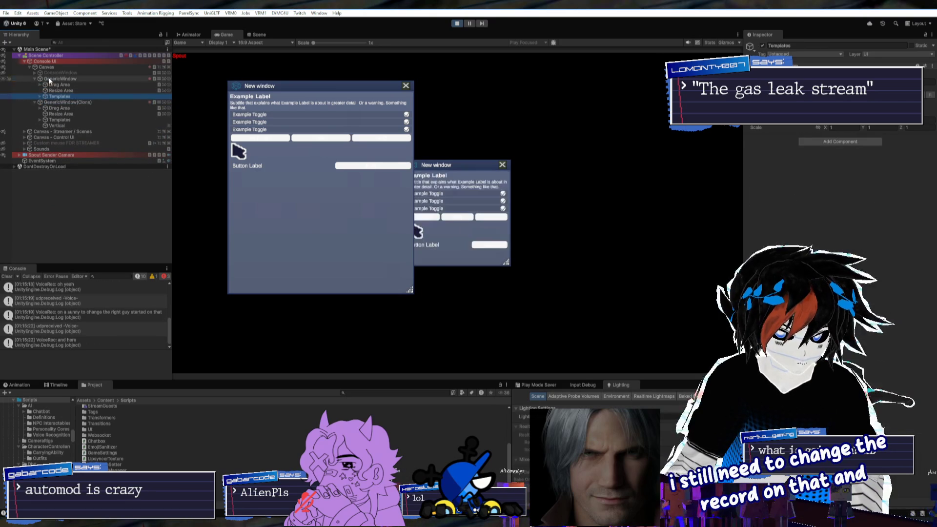
pyautogui.hotkey('alt', 'shift', 'a')
# Untick Raycast Target on both layout templates' Image, then drag the window's resize corner larger
pyautogui.click(39, 101)
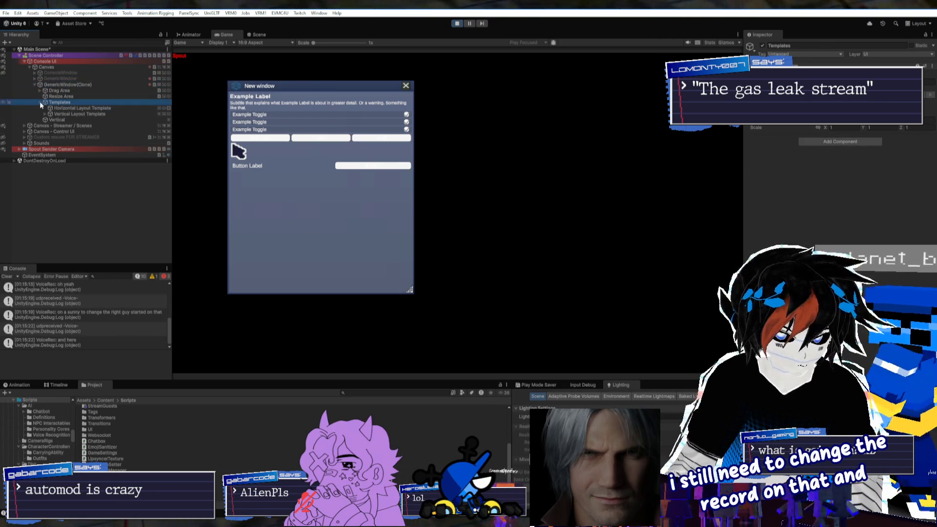
pyautogui.click(69, 113)
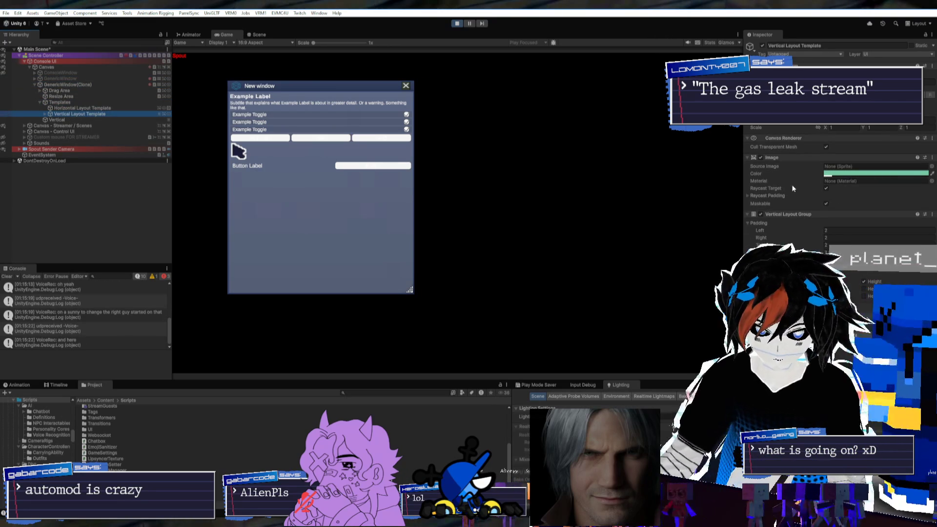
pyautogui.keyDown('ctrl'); pyautogui.click(73, 107); pyautogui.keyUp('ctrl')
pyautogui.click(825, 187)
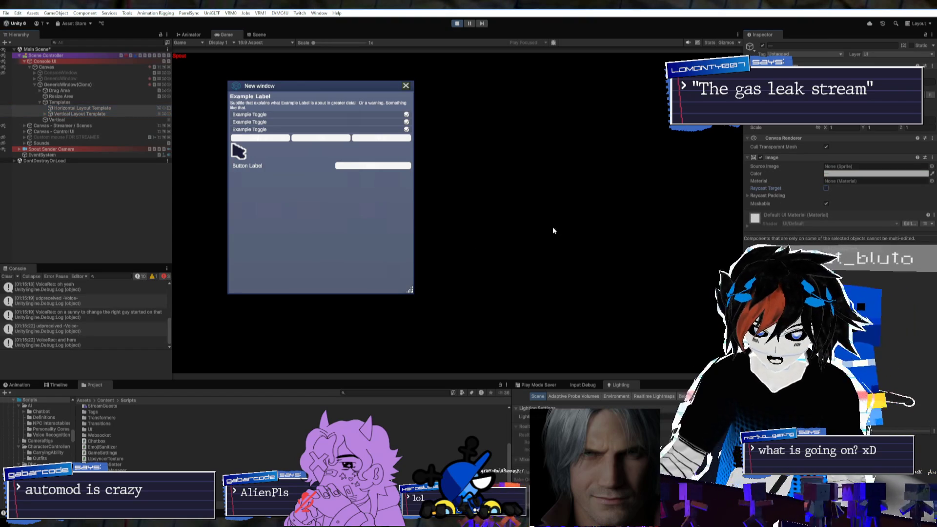
pyautogui.moveTo(410, 290)
pyautogui.mouseDown()
pyautogui.moveTo(544, 301)
pyautogui.moveTo(542, 164)
pyautogui.moveTo(302, 248)
pyautogui.moveTo(287, 266)
pyautogui.moveTo(311, 279)
pyautogui.moveTo(320, 225)
pyautogui.moveTo(285, 203)
pyautogui.moveTo(273, 206)
pyautogui.moveTo(385, 216)
pyautogui.moveTo(420, 154)
pyautogui.moveTo(420, 240)
pyautogui.moveTo(396, 147)
pyautogui.moveTo(401, 181)
pyautogui.moveTo(386, 185)
pyautogui.moveTo(378, 149)
pyautogui.moveTo(377, 205)
pyautogui.moveTo(369, 103)
pyautogui.moveTo(352, 147)
pyautogui.moveTo(449, 229)
pyautogui.moveTo(366, 137)
pyautogui.moveTo(279, 177)
pyautogui.moveTo(413, 241)
pyautogui.mouseUp()
# Drag and resize the New window around the Game view, then select ConsoleWindow in the Hierarchy
pyautogui.moveTo(377, 207); pyautogui.dragTo(375, 237)
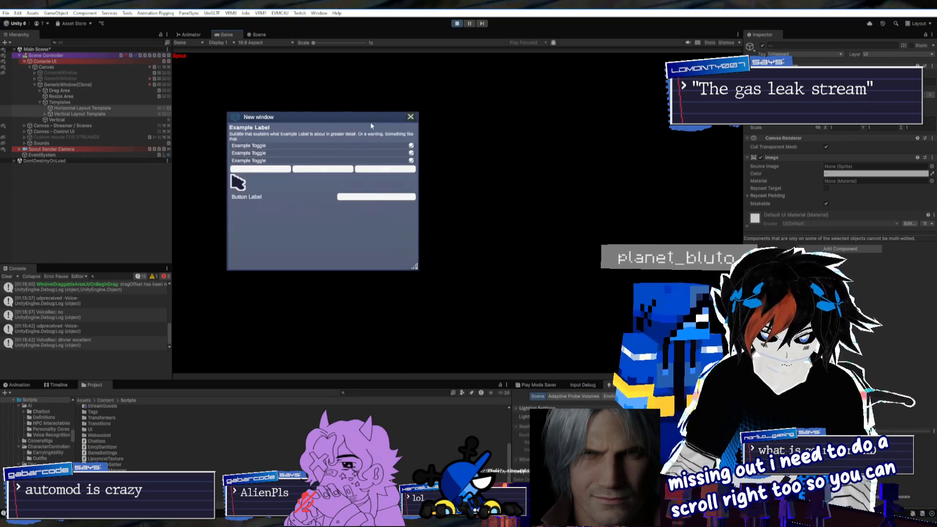
pyautogui.moveTo(424, 270)
pyautogui.mouseDown()
pyautogui.moveTo(365, 254)
pyautogui.moveTo(391, 268)
pyautogui.mouseUp()
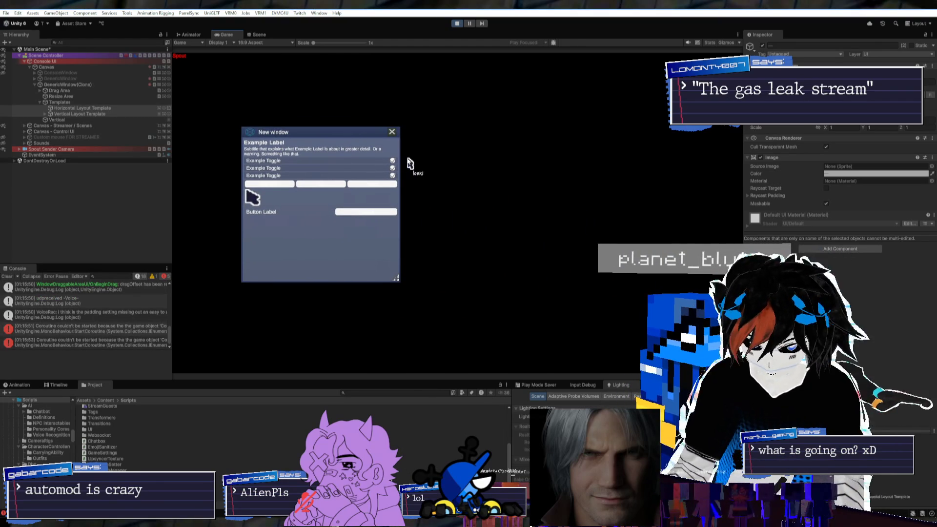
pyautogui.moveTo(343, 133); pyautogui.dragTo(313, 133)
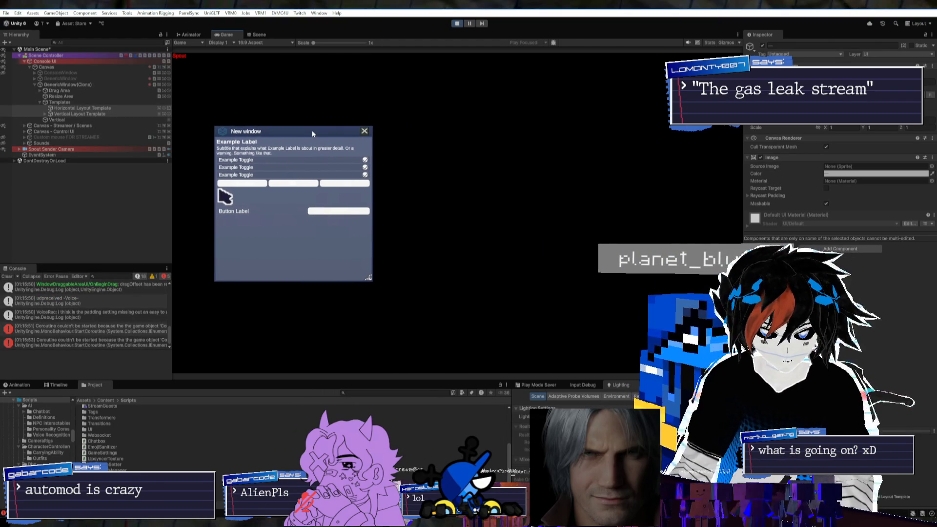
pyautogui.moveTo(255, 132)
pyautogui.mouseDown()
pyautogui.moveTo(205, 71)
pyautogui.moveTo(195, 74)
pyautogui.moveTo(243, 207)
pyautogui.mouseUp()
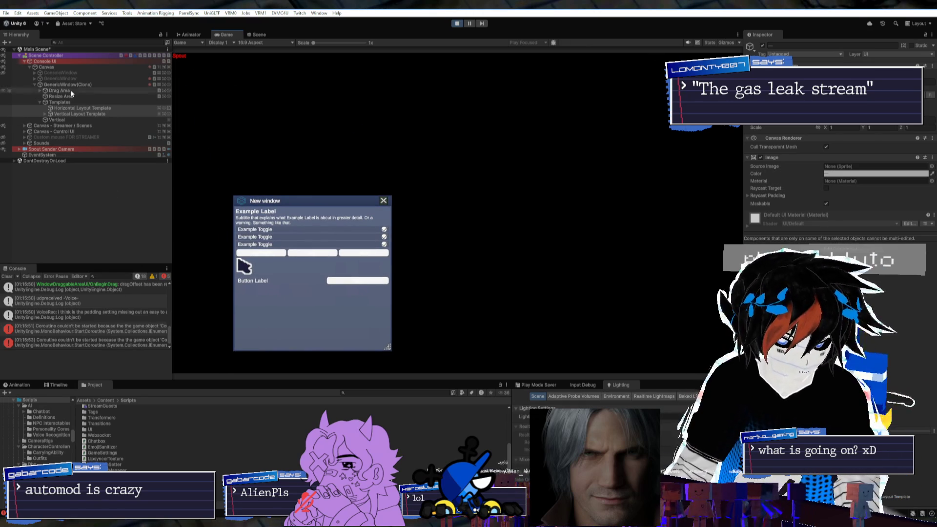
pyautogui.click(69, 74)
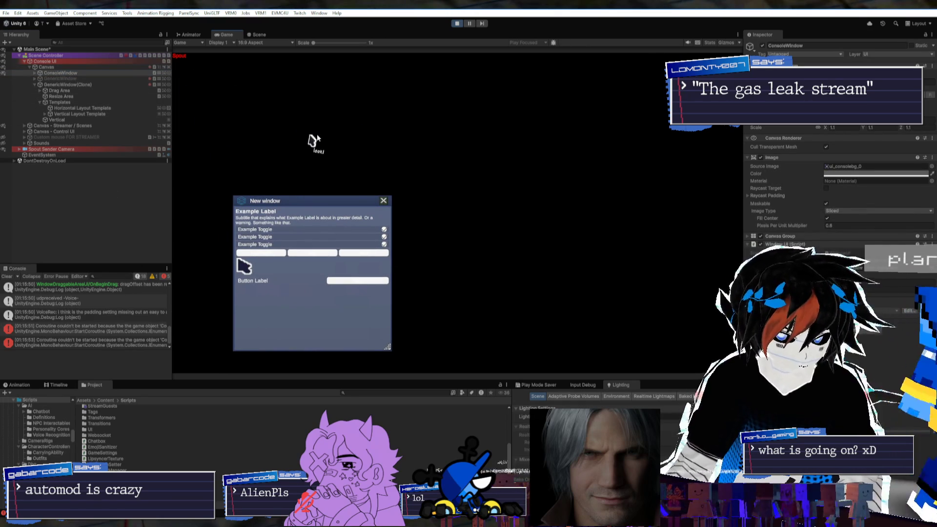
# Open the debug console, separate it from the New window, and untick the first Example Toggle
pyautogui.press('`')
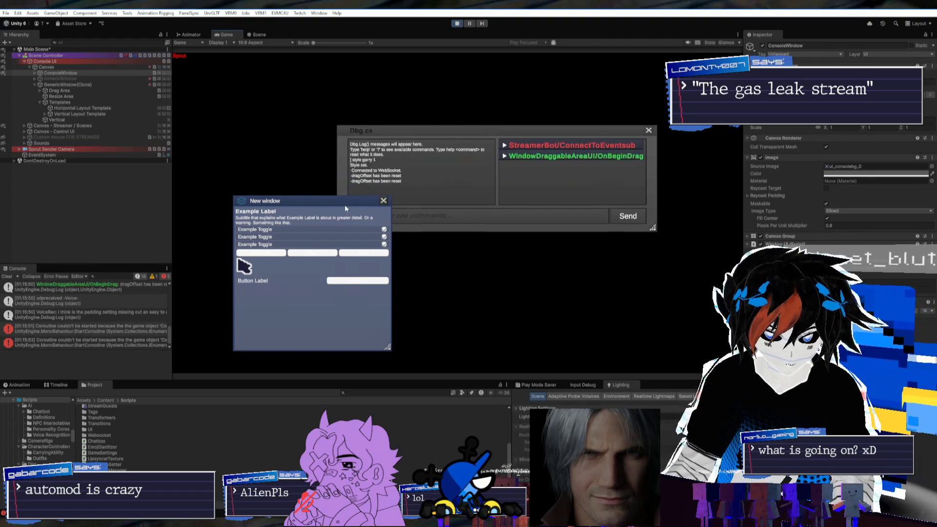
pyautogui.moveTo(344, 208); pyautogui.dragTo(309, 168)
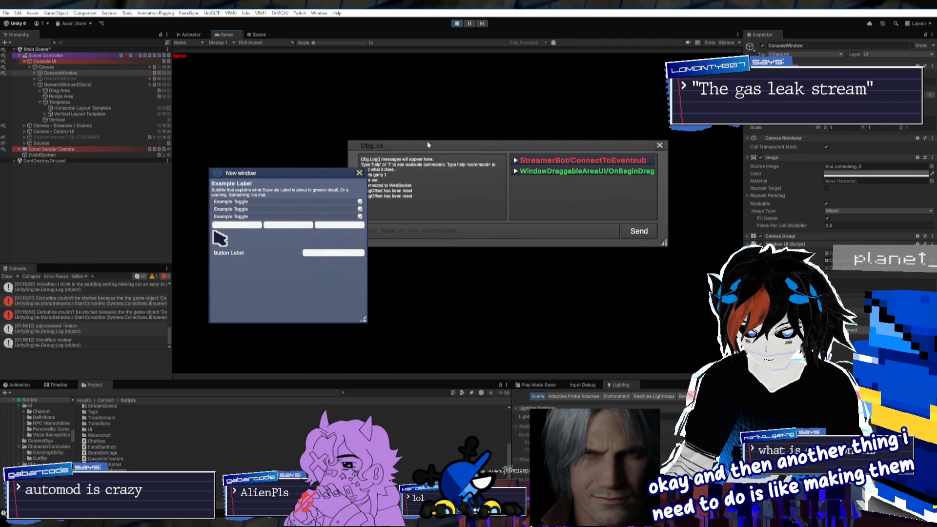
pyautogui.moveTo(329, 169)
pyautogui.mouseDown()
pyautogui.moveTo(342, 173)
pyautogui.moveTo(359, 151)
pyautogui.mouseUp()
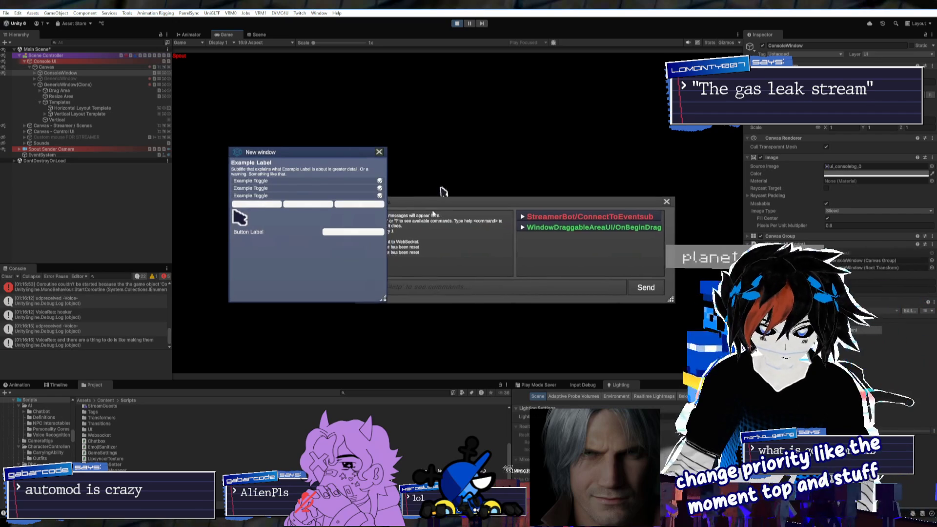
pyautogui.moveTo(370, 196)
pyautogui.mouseDown()
pyautogui.moveTo(486, 106)
pyautogui.moveTo(470, 131)
pyautogui.mouseUp()
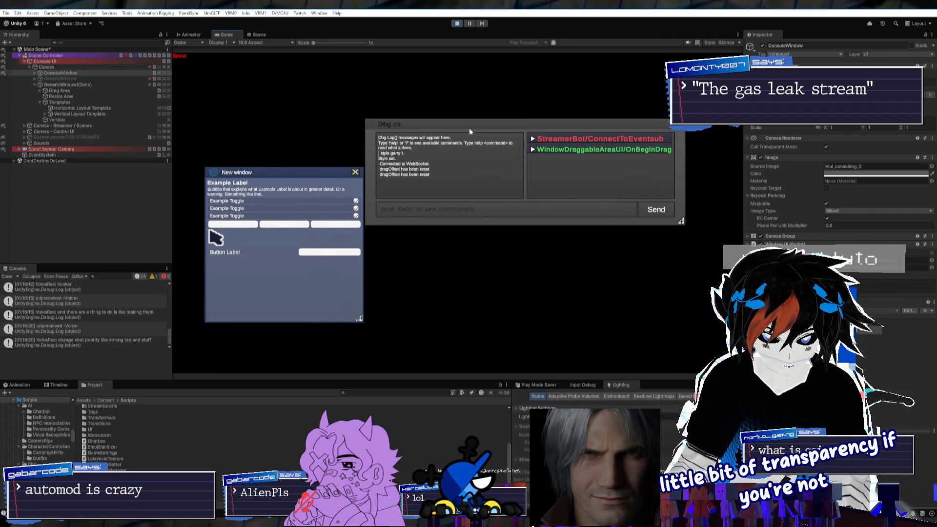
pyautogui.click(355, 201)
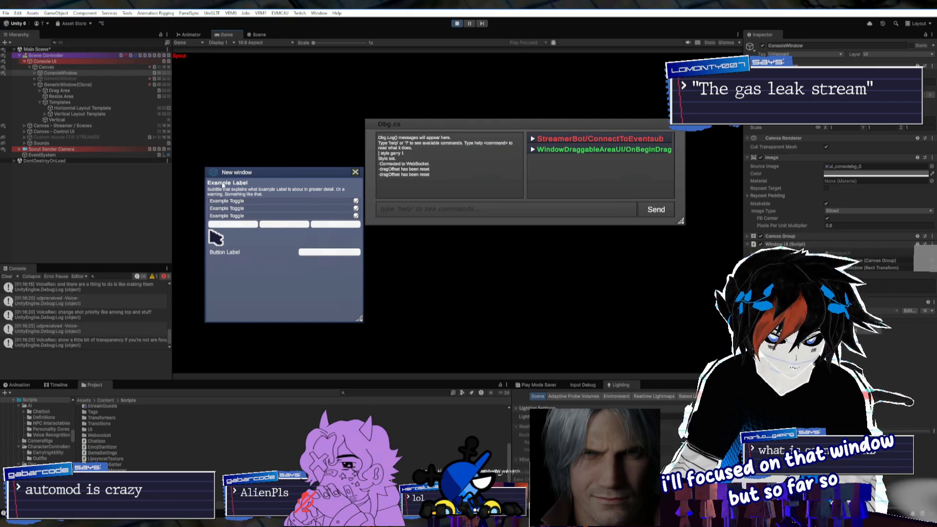
pyautogui.moveTo(222, 185); pyautogui.dragTo(300, 220)
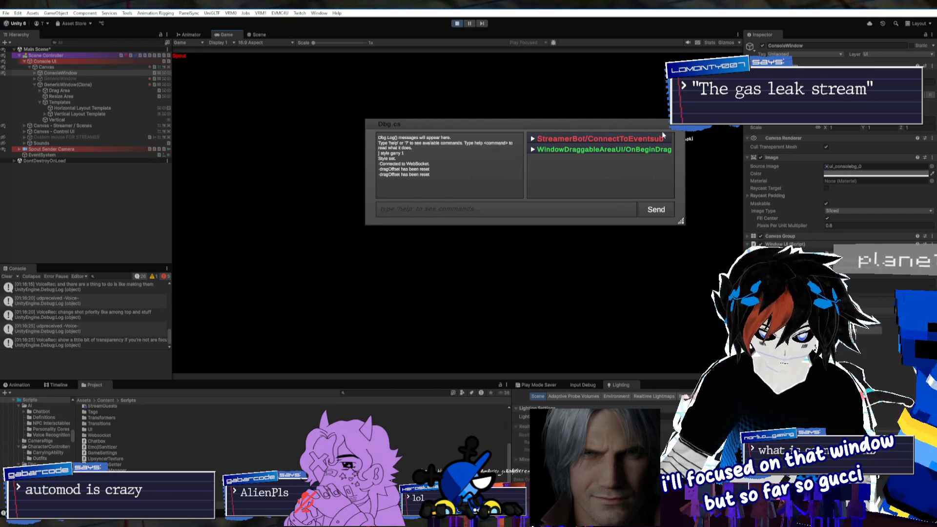
# Expand the WindowDraggableAreaUI log group and scroll through its entries
pyautogui.click(533, 149)
pyautogui.scroll(-2, 648, 162)
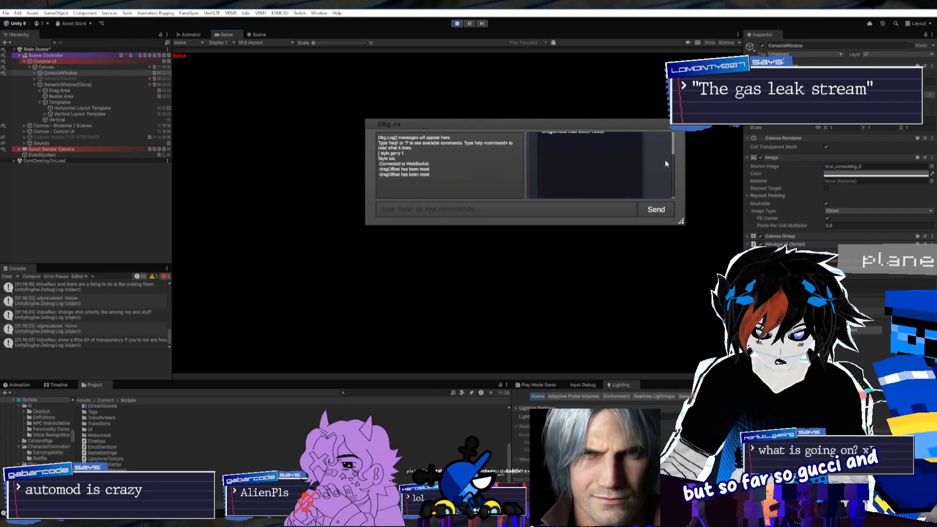
pyautogui.scroll(2, 665, 163)
pyautogui.scroll(-2, 610, 156)
pyautogui.scroll(2, 547, 145)
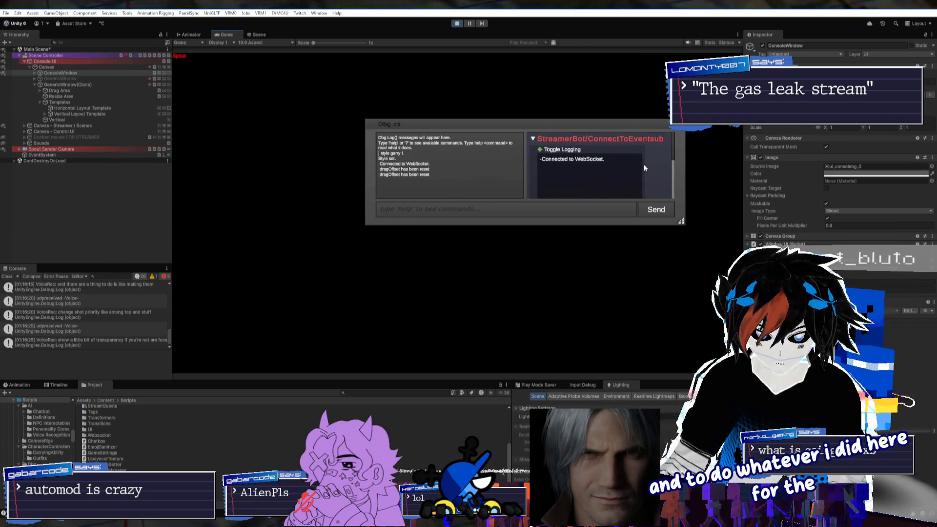
pyautogui.scroll(-2, 665, 159)
pyautogui.scroll(2, 669, 157)
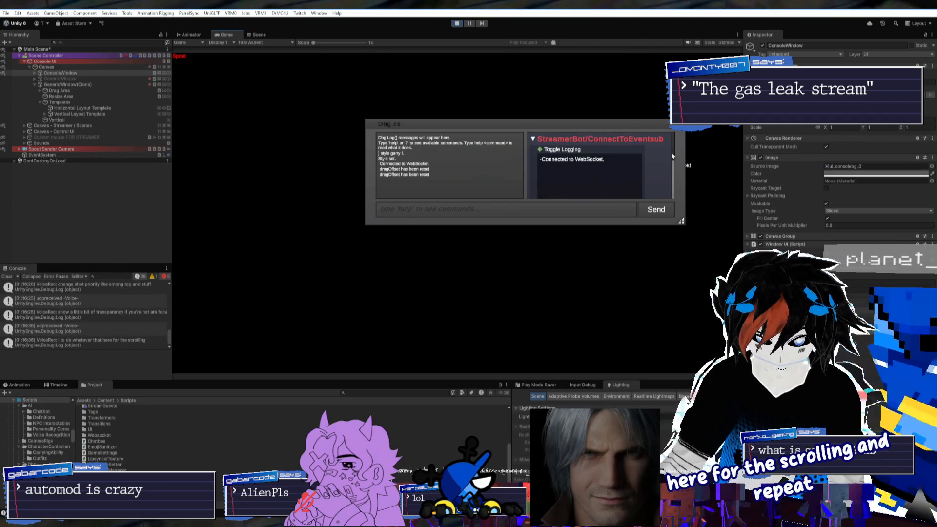
pyautogui.scroll(-2, 656, 183)
# Enlarge and reposition the debug console window, review the logs, then close it
pyautogui.moveTo(681, 221)
pyautogui.mouseDown()
pyautogui.moveTo(686, 337)
pyautogui.moveTo(707, 340)
pyautogui.mouseUp()
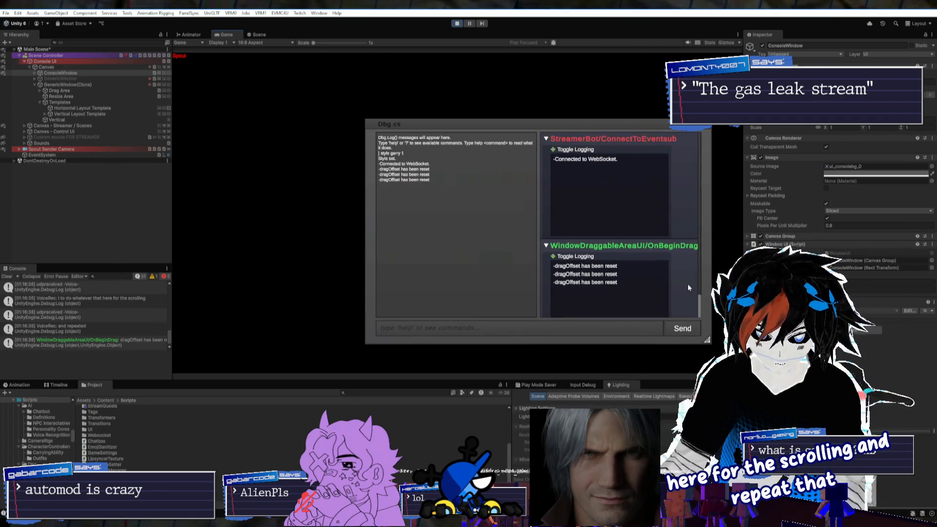
pyautogui.moveTo(645, 122); pyautogui.dragTo(578, 78)
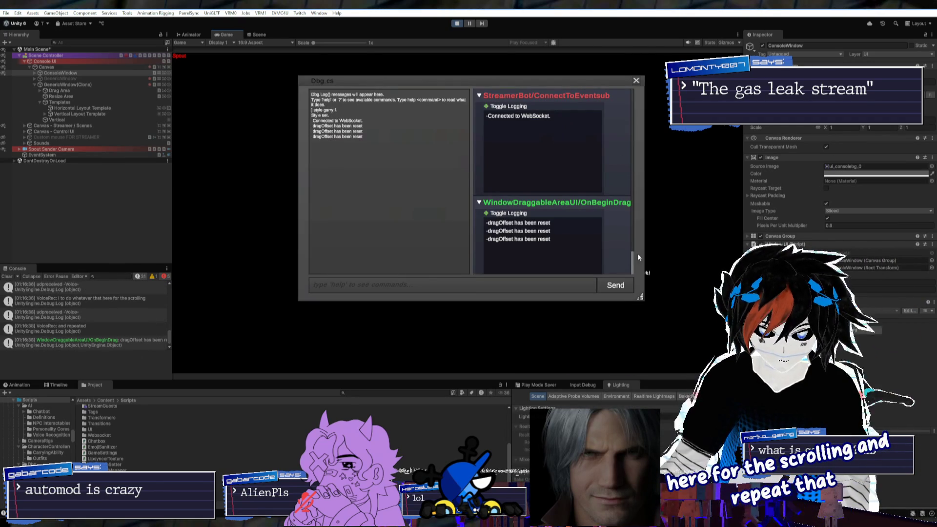
pyautogui.scroll(-1, 633, 249)
pyautogui.scroll(1, 633, 250)
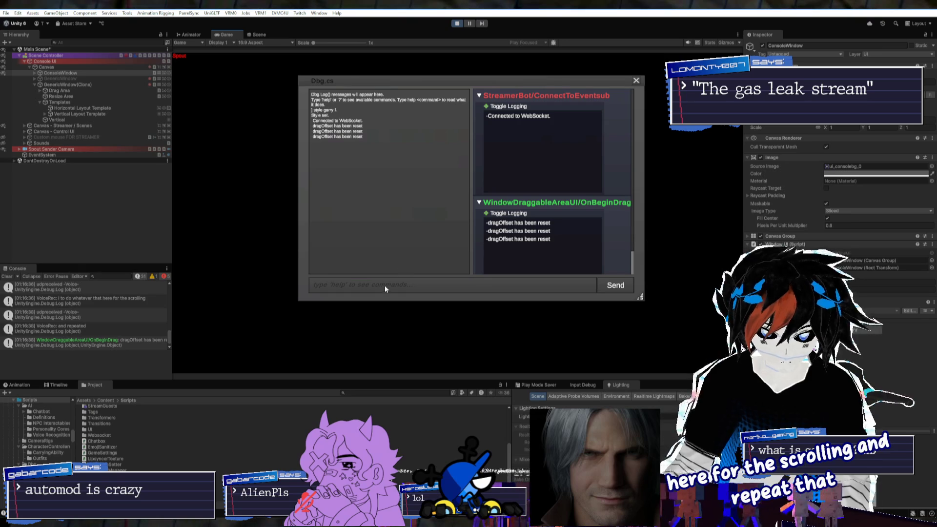
pyautogui.click(636, 80)
pyautogui.moveTo(683, 374)
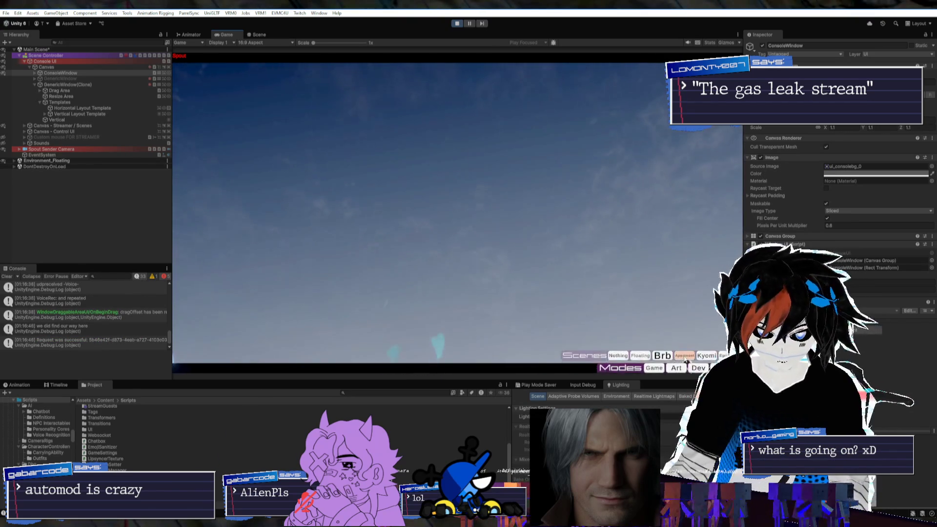
# Switch to the Apartment scene and run the alias command in the debug console
pyautogui.click(685, 358)
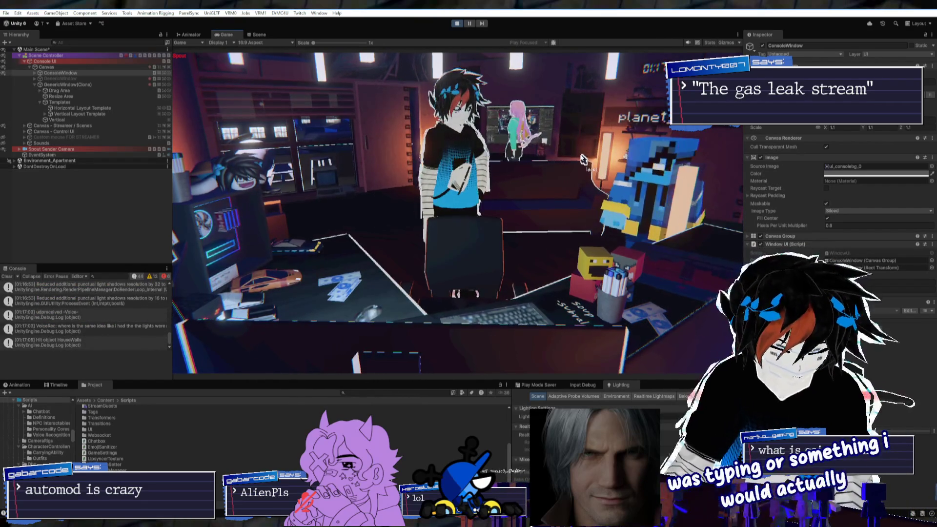
pyautogui.press('`')
pyautogui.click(277, 282)
pyautogui.write('alias')
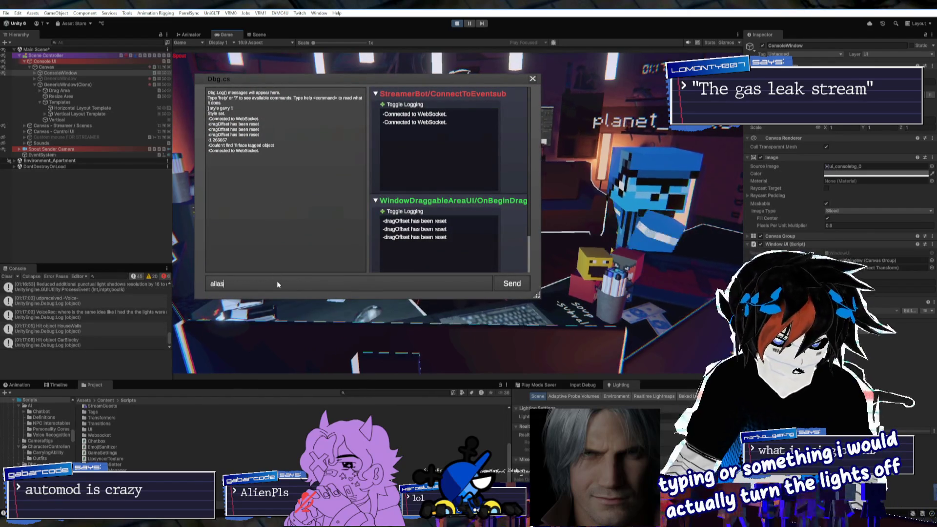
pyautogui.press('Return')
# Run the lights command, which reports lights not found, then close the console
pyautogui.moveTo(411, 78); pyautogui.dragTo(453, 111)
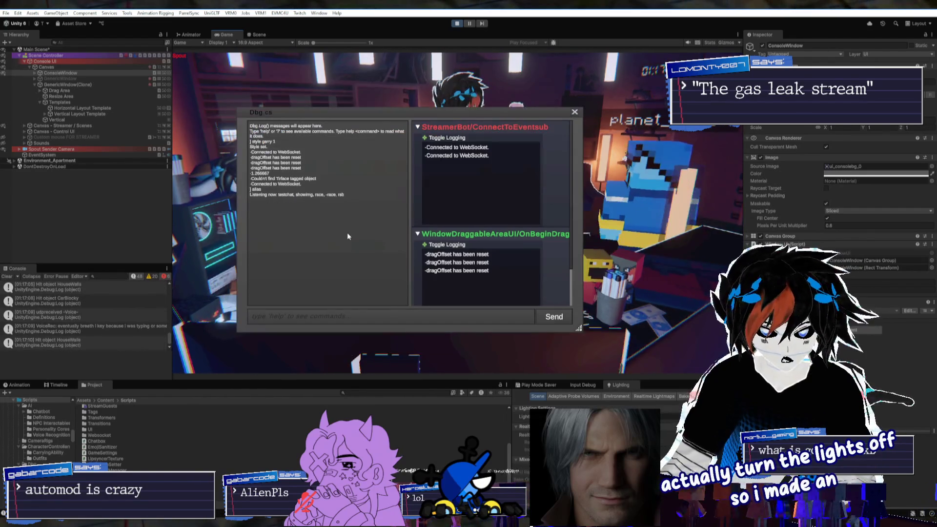
pyautogui.click(351, 316)
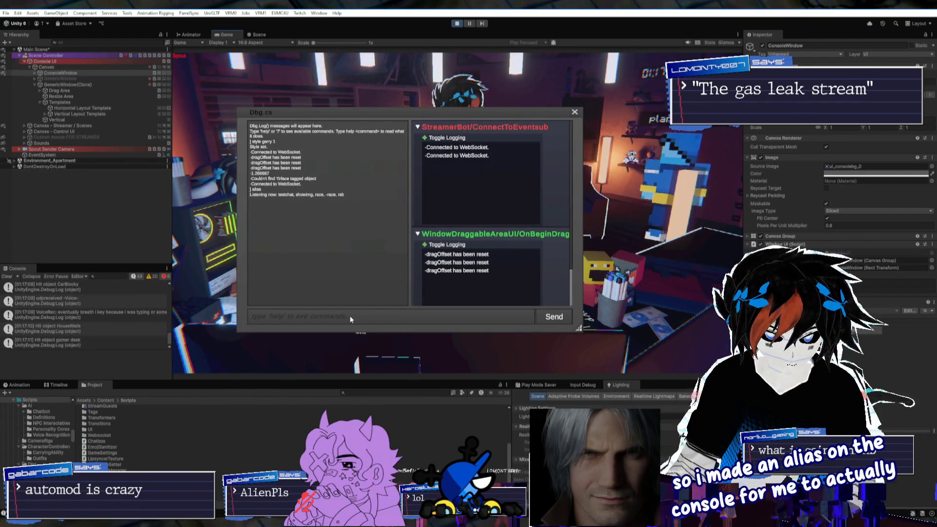
pyautogui.write('lights')
pyautogui.press('Return')
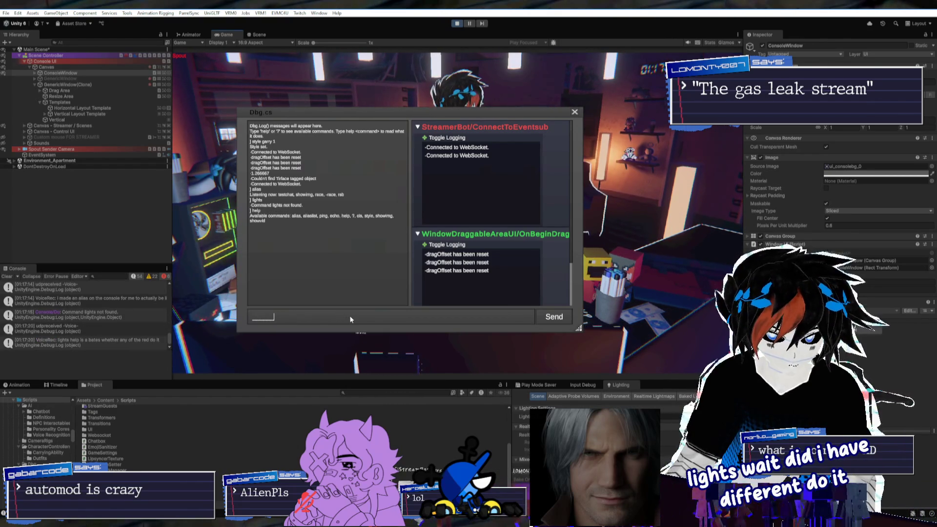
pyautogui.write('alias')
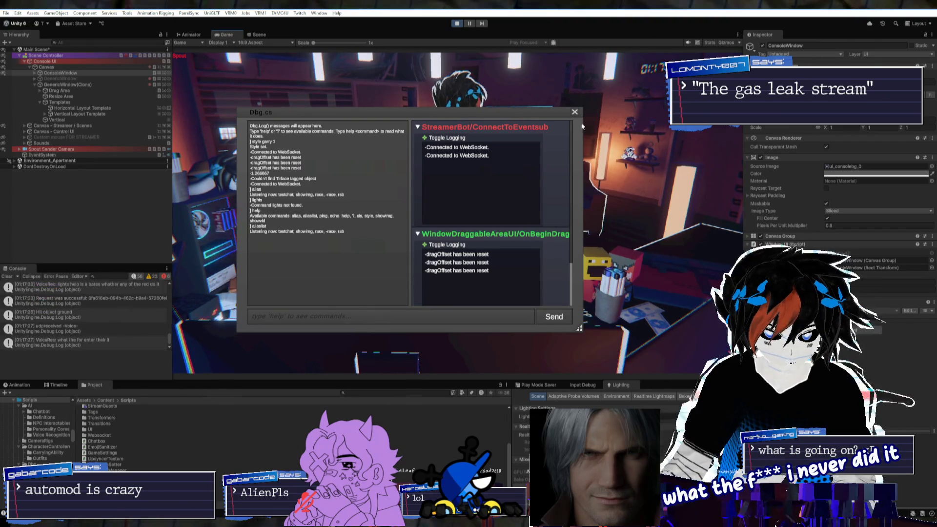
pyautogui.press('Escape')
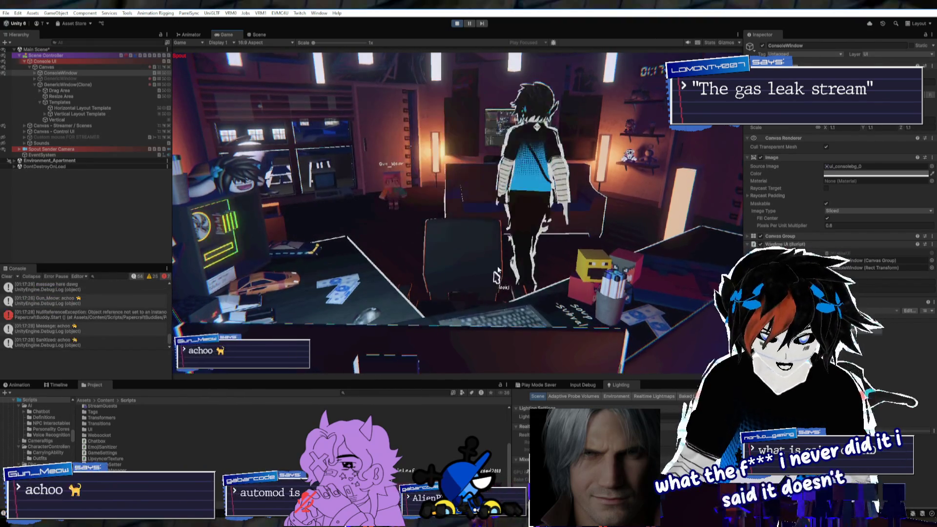
# Stop play mode and save Main Scene
pyautogui.click(457, 25)
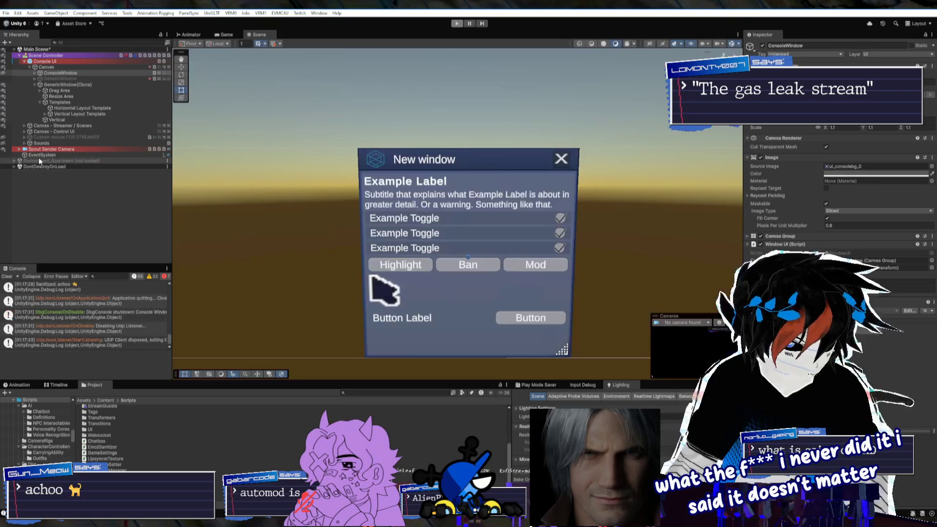
pyautogui.rightClick(15, 50)
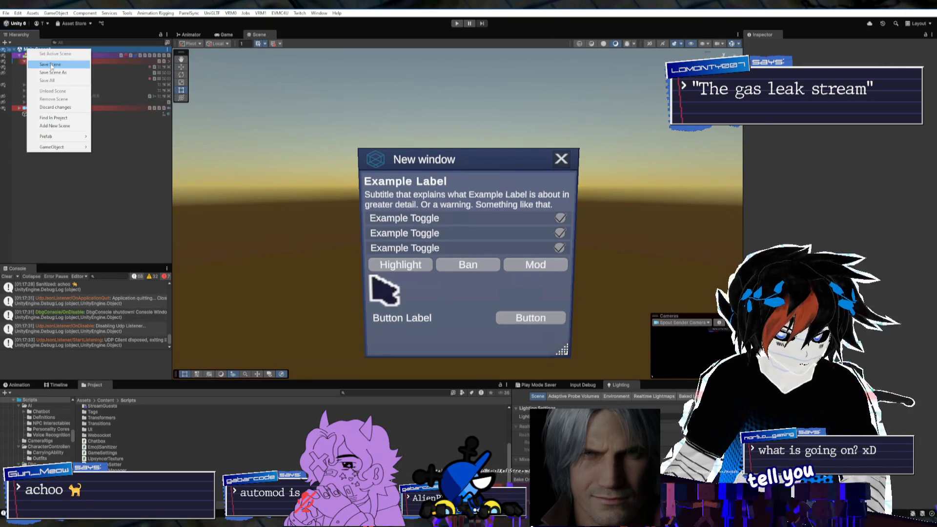
pyautogui.click(17, 49)
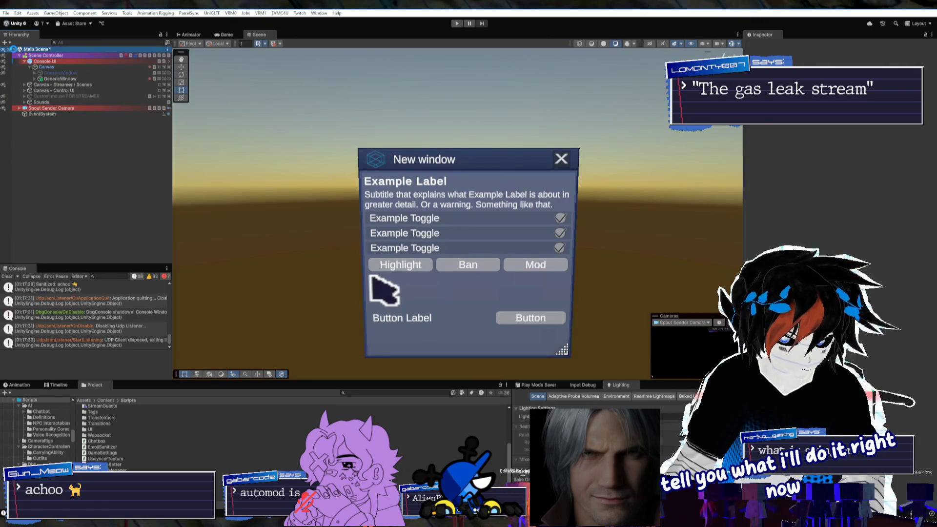
pyautogui.hotkey('ctrl', 's')
# Open the Scenes > Environments folder in the Project window
pyautogui.scroll(5, 104, 457)
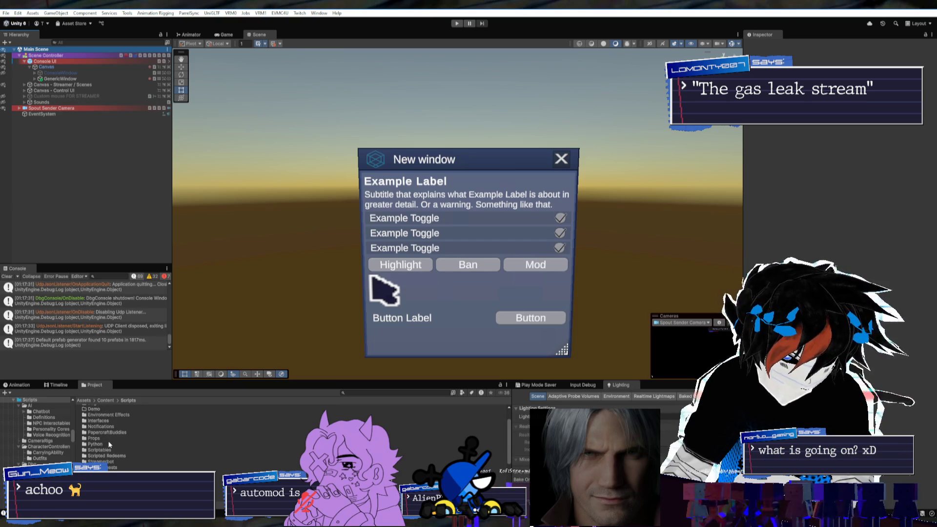
pyautogui.scroll(-2, 110, 445)
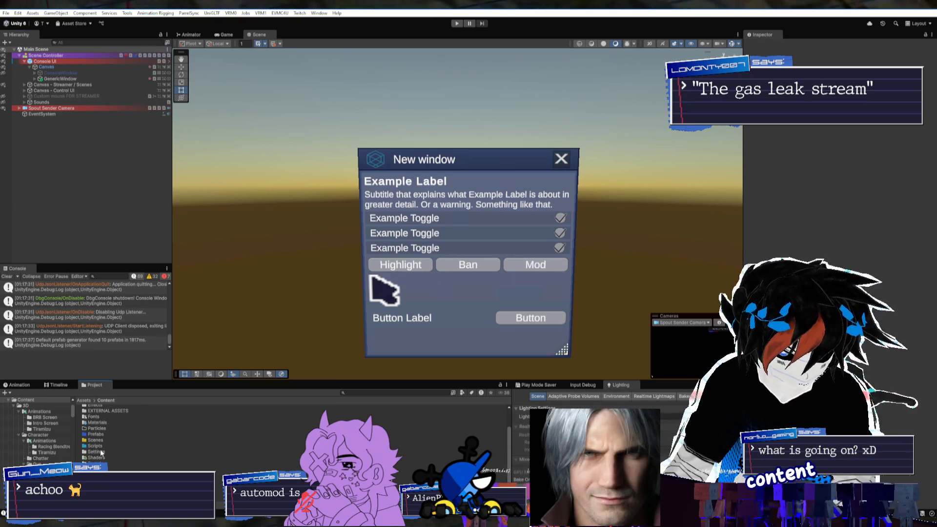
pyautogui.click(110, 445)
pyautogui.doubleClick(97, 440)
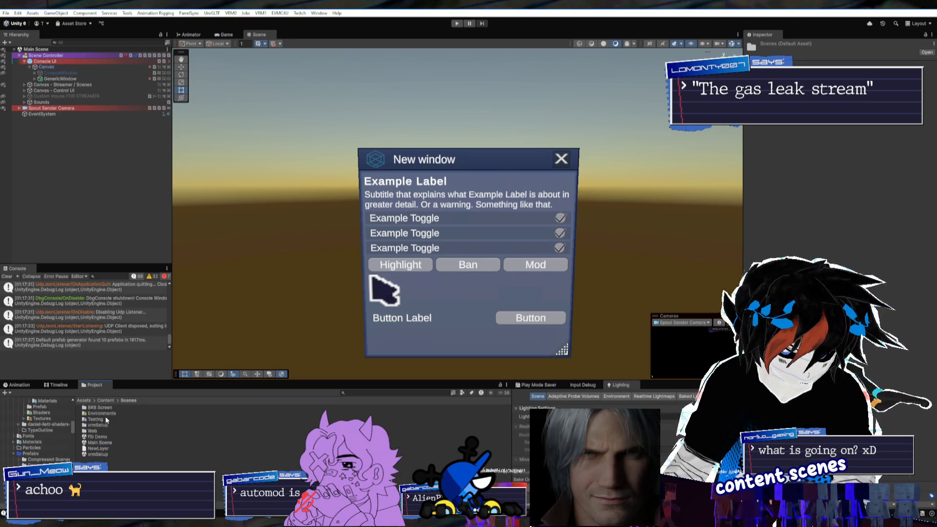
pyautogui.doubleClick(109, 414)
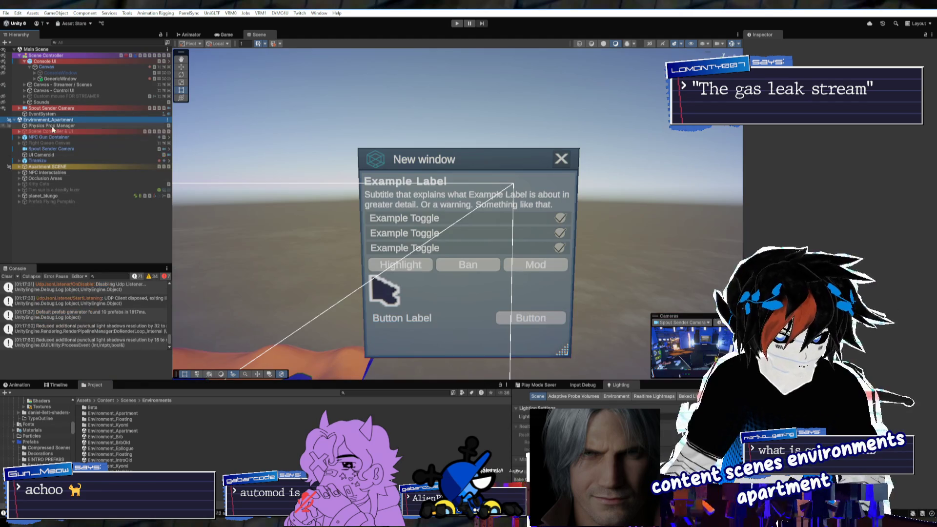
# Fly the Scene view into the apartment, search the Hierarchy for lights, then clear the search
pyautogui.scroll(3, 369, 228)
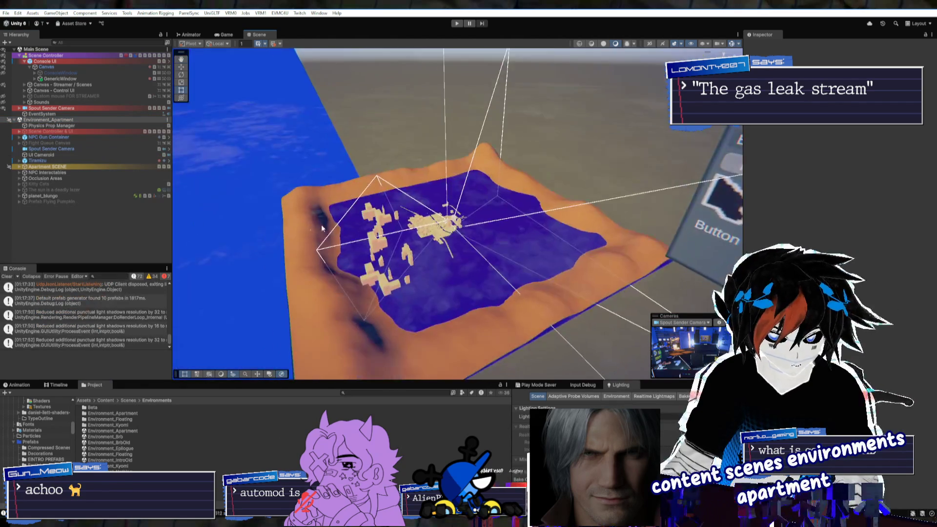
pyautogui.press('w')
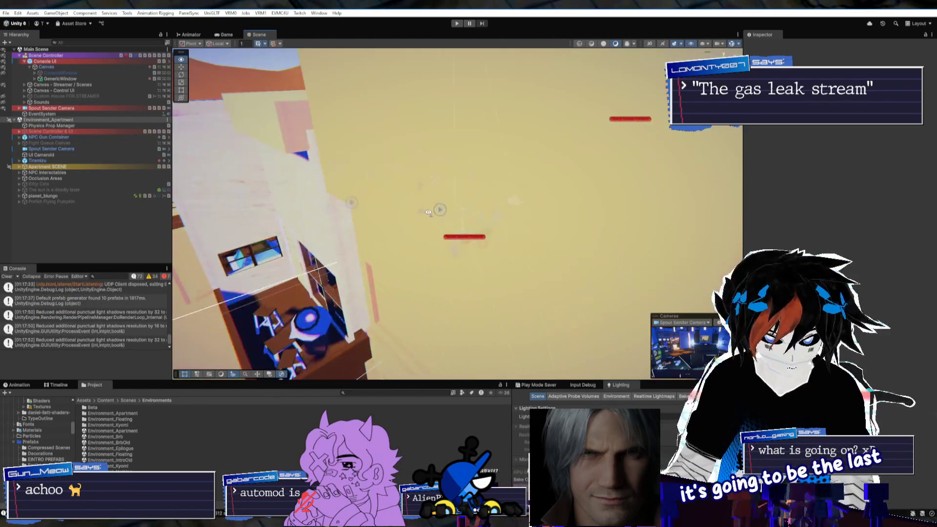
pyautogui.scroll(-1, 417, 213)
pyautogui.scroll(-2, 416, 213)
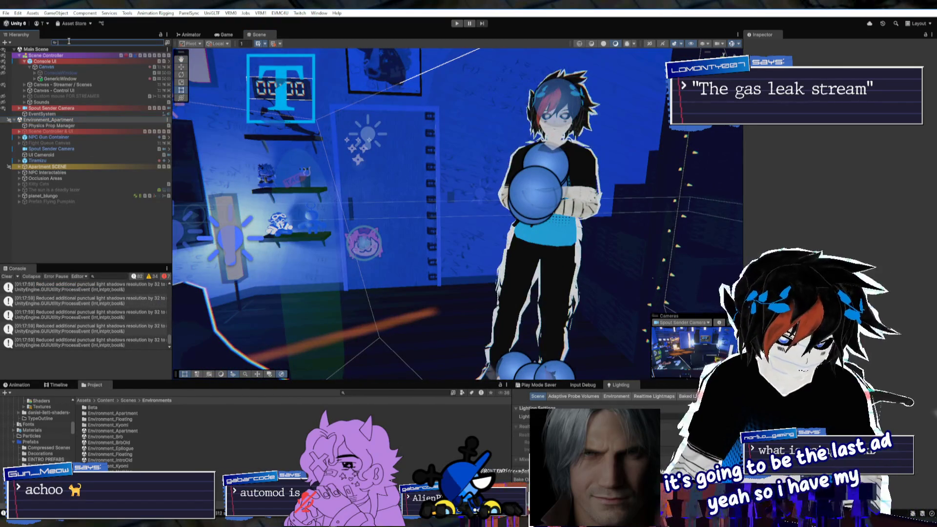
pyautogui.write('wifilight')
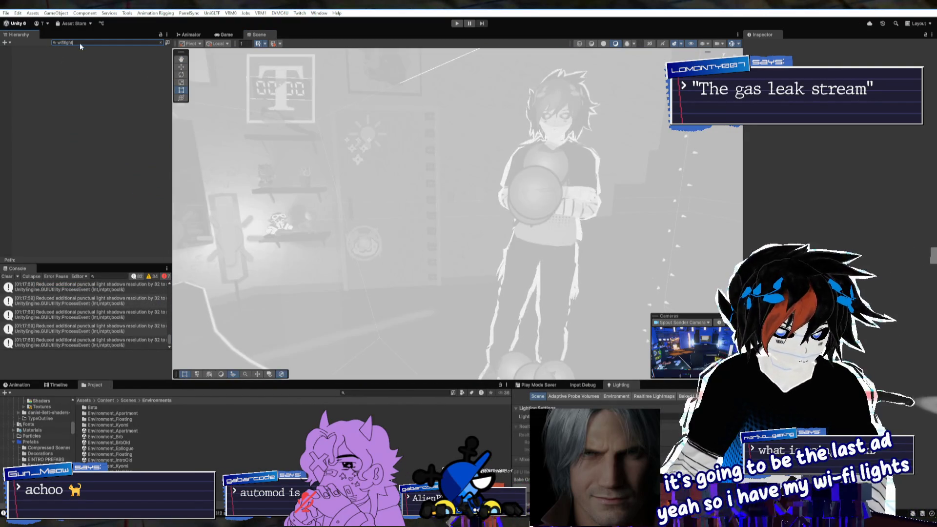
pyautogui.write('fi')
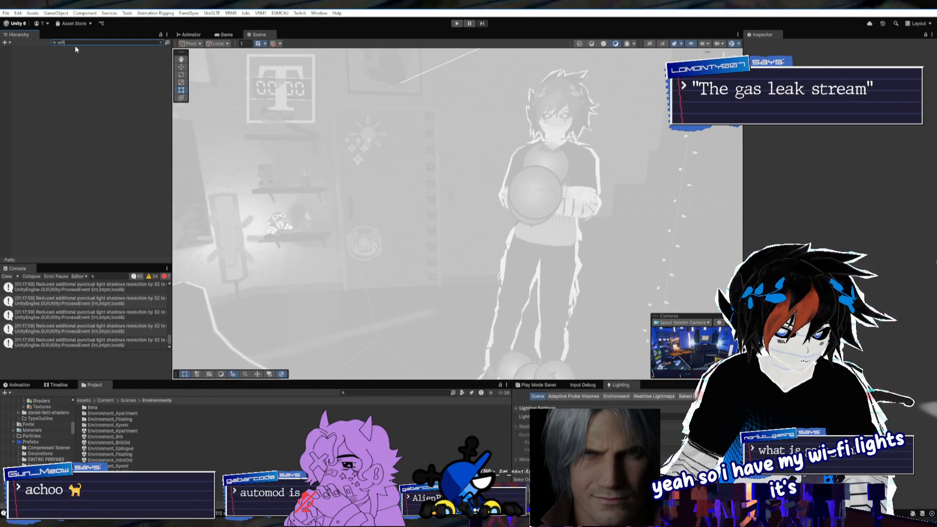
pyautogui.write('lights')
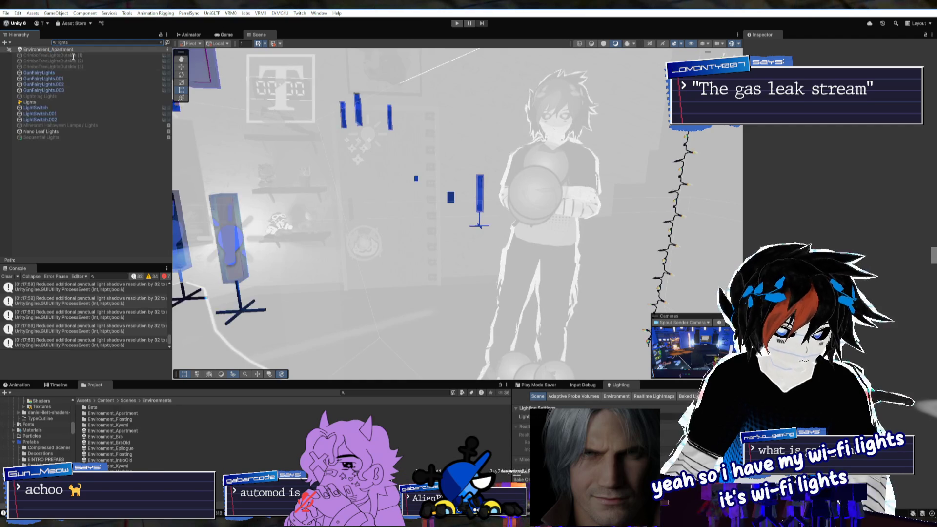
pyautogui.click(87, 45)
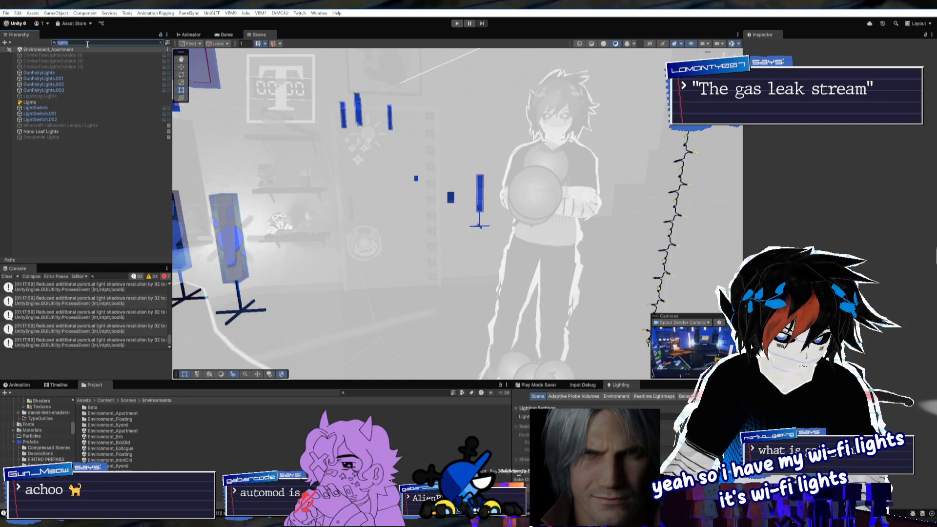
pyautogui.press('BackSpace')
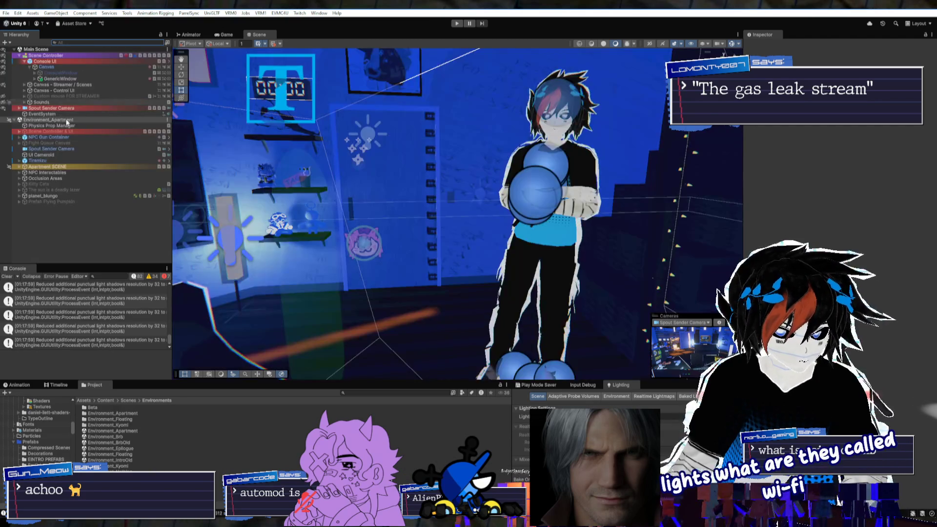
# Select Light Group: Lamps under Apartment SCENE > Lights in the Hierarchy
pyautogui.click(42, 167)
pyautogui.press('Right')
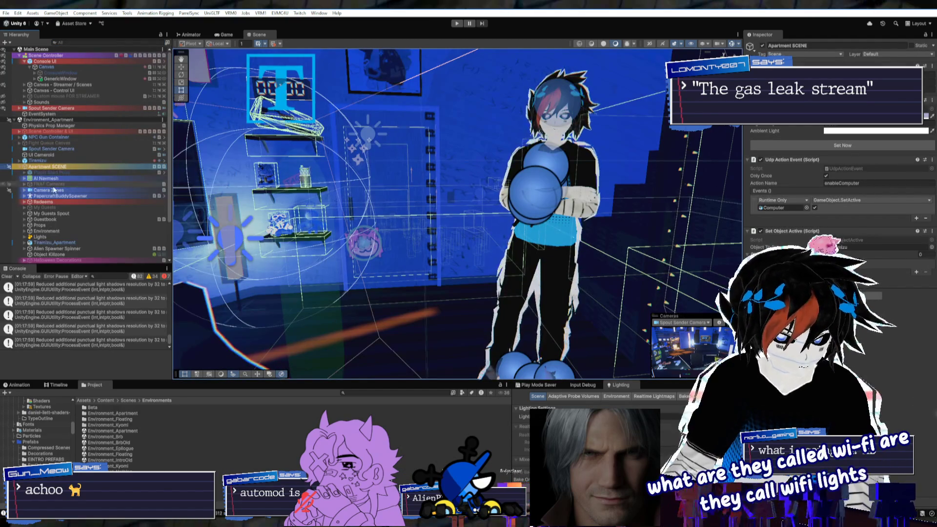
pyautogui.scroll(-3, 44, 194)
pyautogui.click(43, 193)
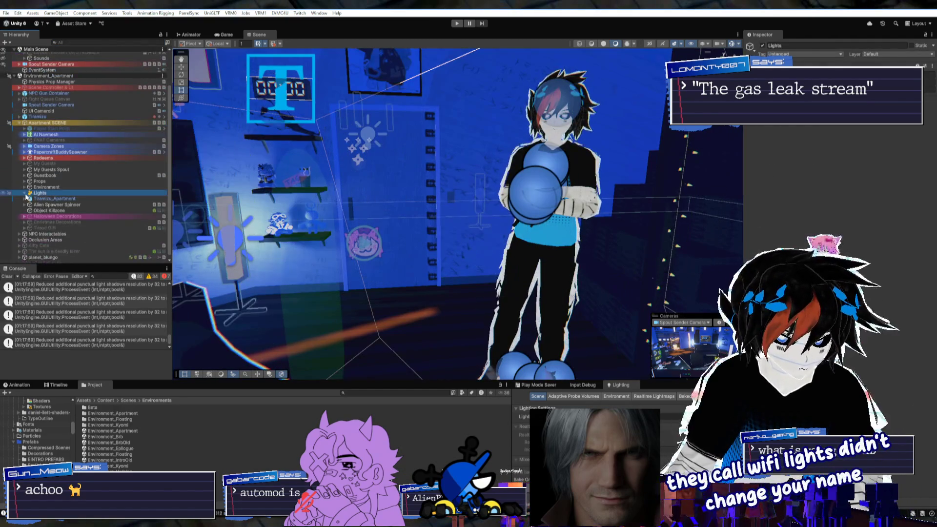
pyautogui.scroll(-2, 61, 204)
pyautogui.click(69, 189)
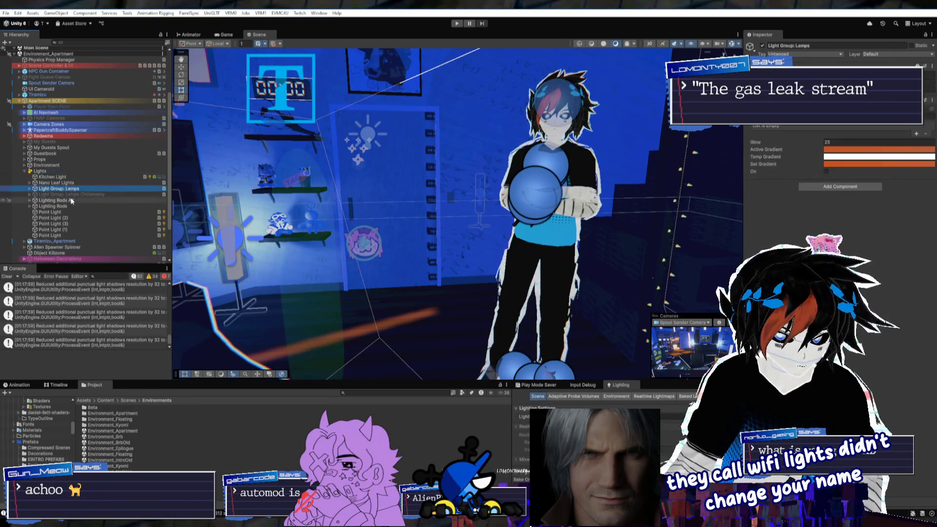
# Add an Alias Listener component with Alias To Listen On set to lights
pyautogui.click(836, 189)
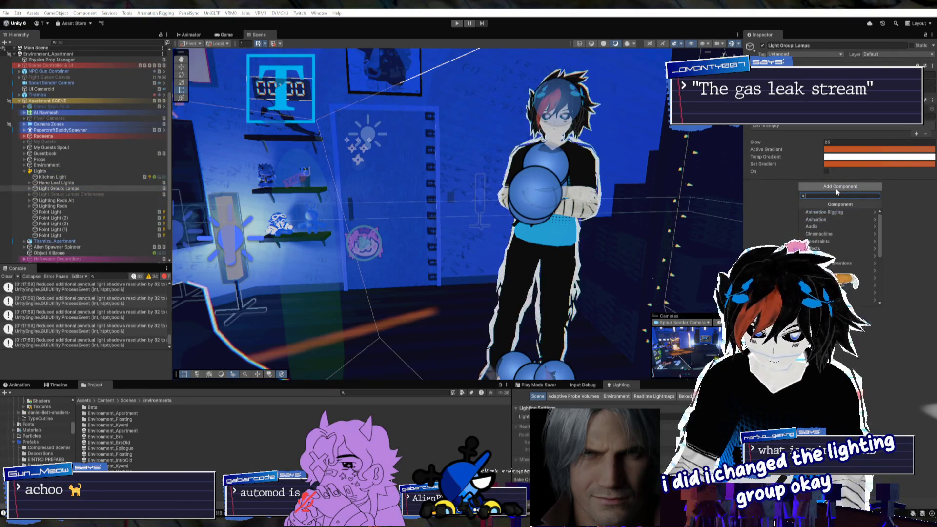
pyautogui.write('alias')
pyautogui.press('Return')
pyautogui.click(830, 187)
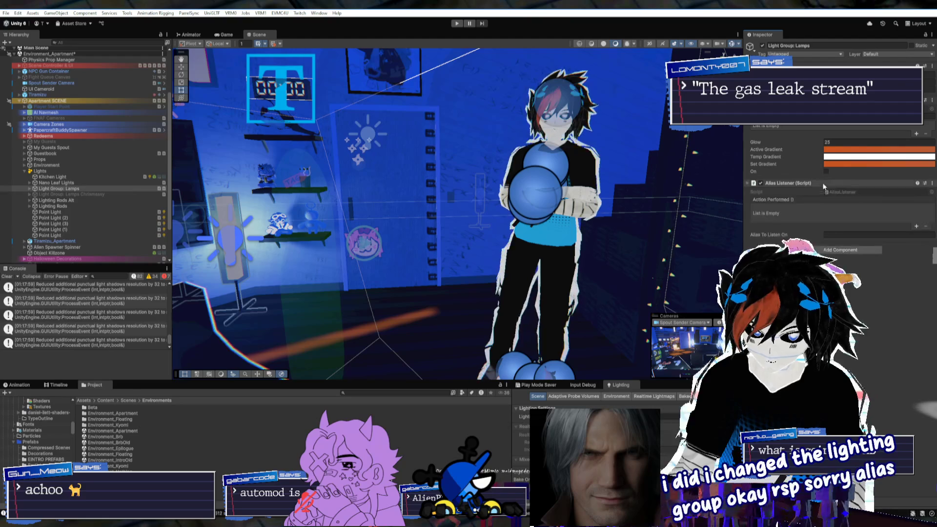
pyautogui.write('lights')
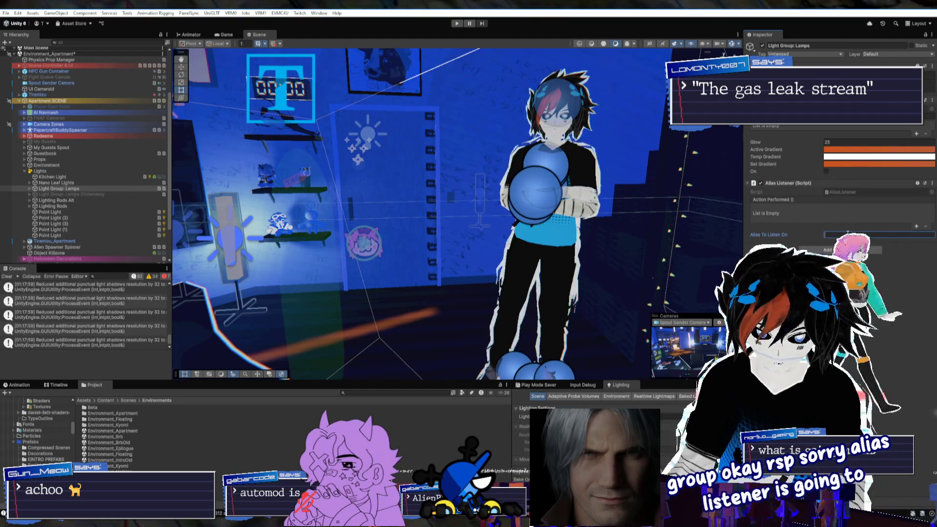
pyautogui.press('Return')
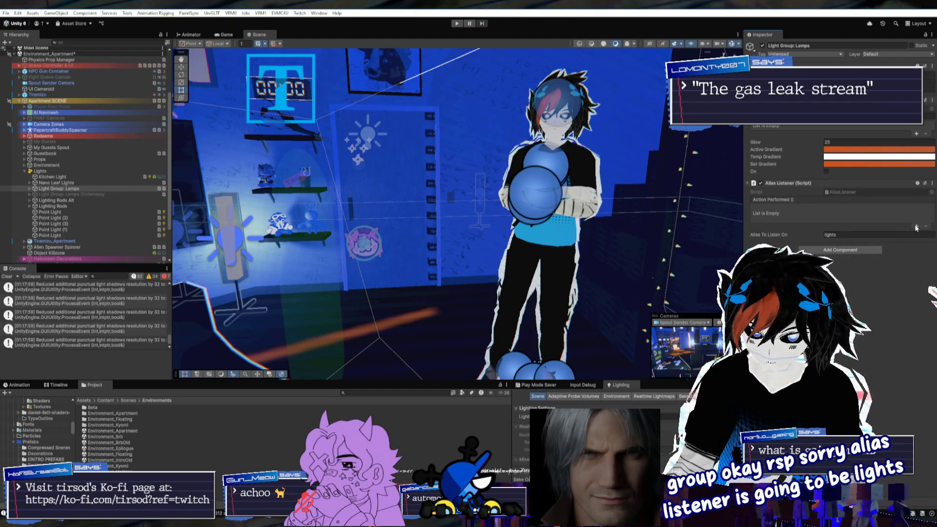
# Add an Action Performed event targeting Light Group: Lamps that calls WifiLamps.ToggleLights
pyautogui.click(916, 226)
pyautogui.moveTo(797, 220); pyautogui.dragTo(797, 218)
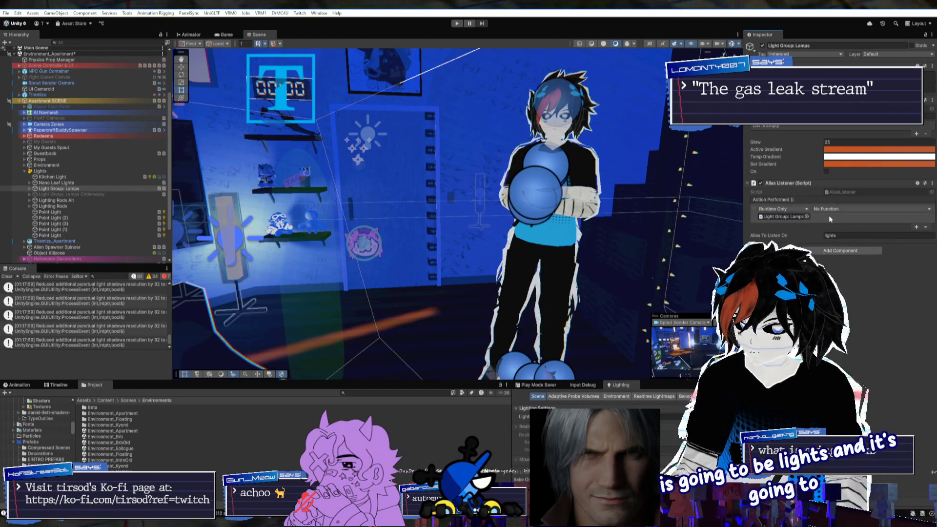
pyautogui.click(828, 209)
pyautogui.moveTo(835, 244)
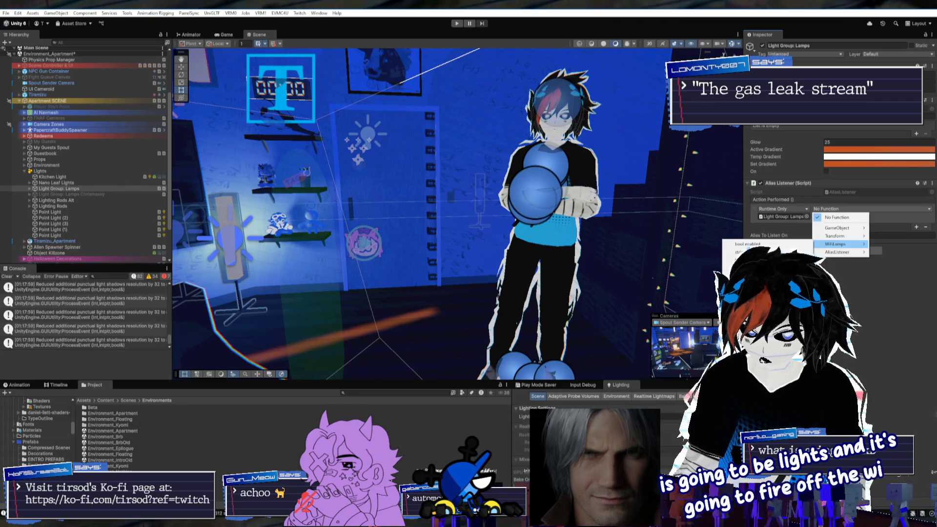
pyautogui.click(761, 260)
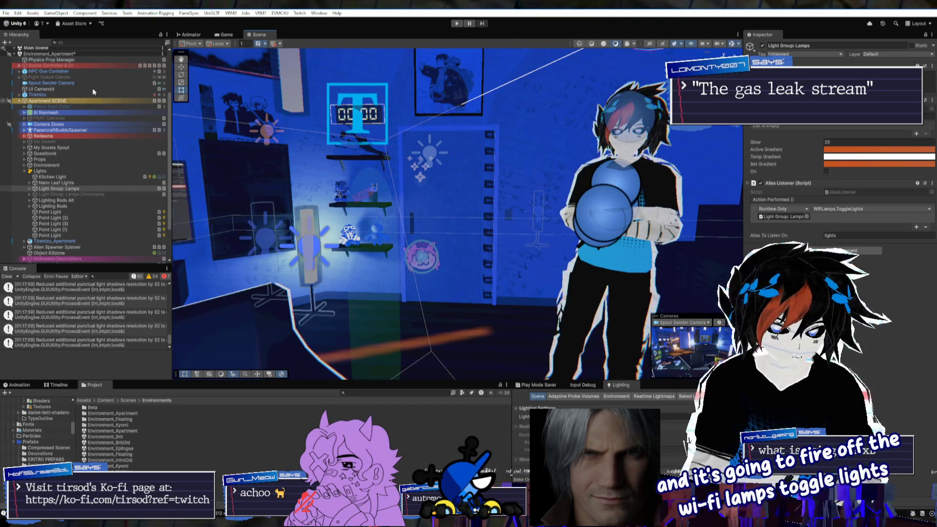
# Make Environment_Apartment the active scene and enter Play mode
pyautogui.rightClick(64, 54)
pyautogui.click(95, 80)
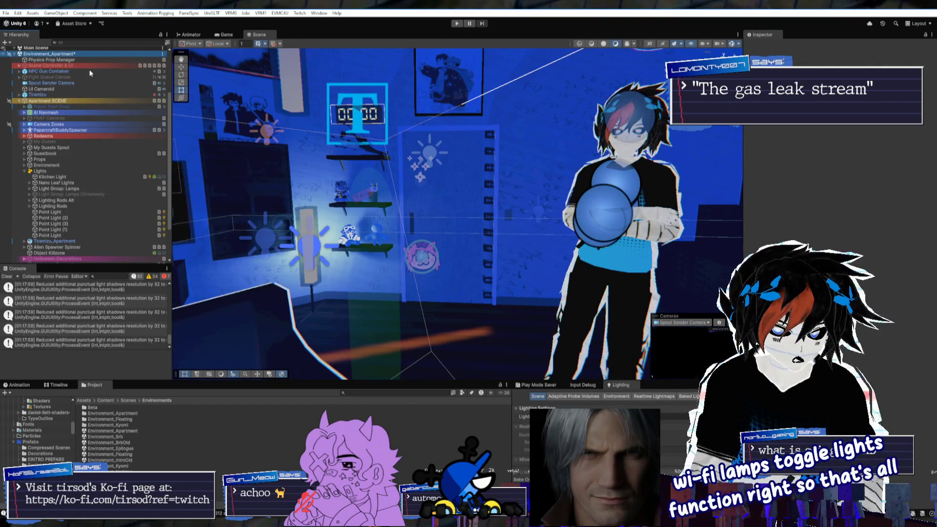
pyautogui.rightClick(68, 120)
pyautogui.click(81, 126)
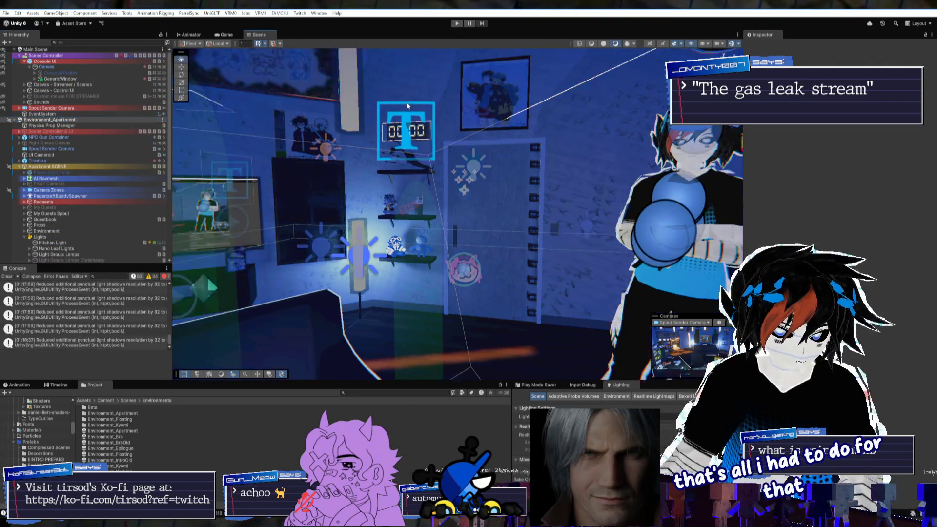
pyautogui.click(457, 23)
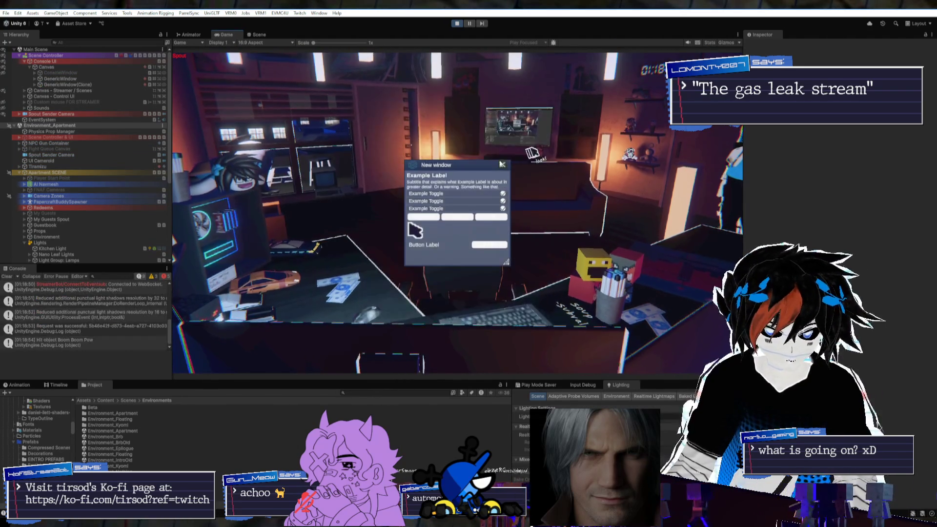
# Click the X on the New window panel in the Game view to close it
pyautogui.click(502, 165)
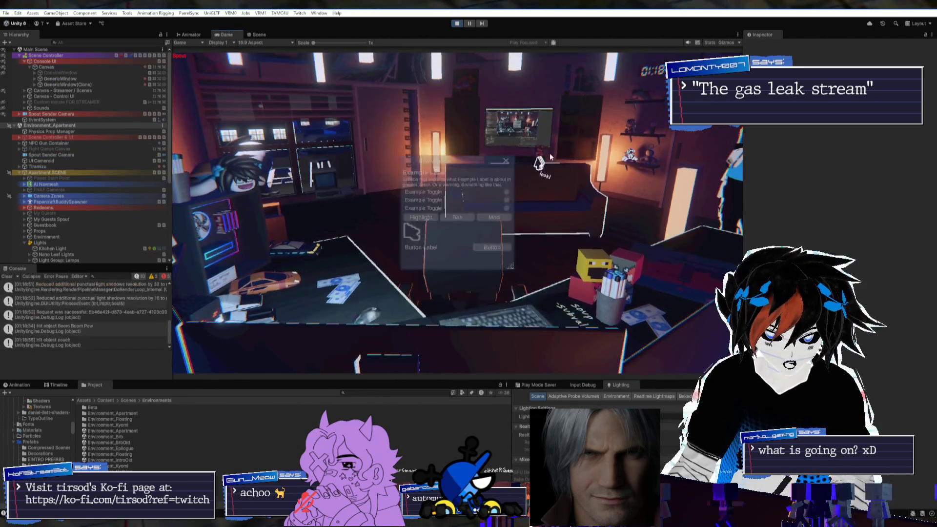
# Enable ConsoleWindow, open the debug console, and run alias to list active aliases
pyautogui.click(91, 72)
pyautogui.hotkey('alt', 'shift', 'a')
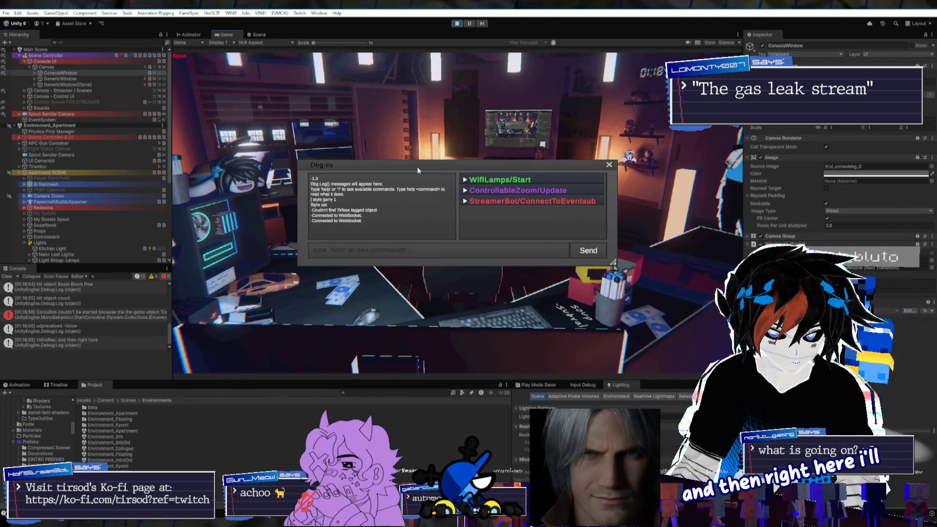
pyautogui.moveTo(417, 170); pyautogui.dragTo(356, 111)
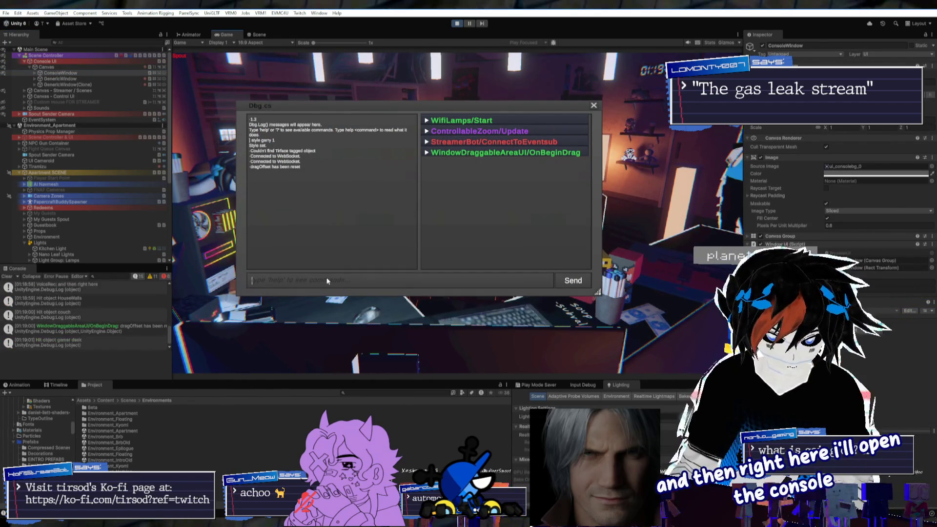
pyautogui.write('alias')
pyautogui.press('Return')
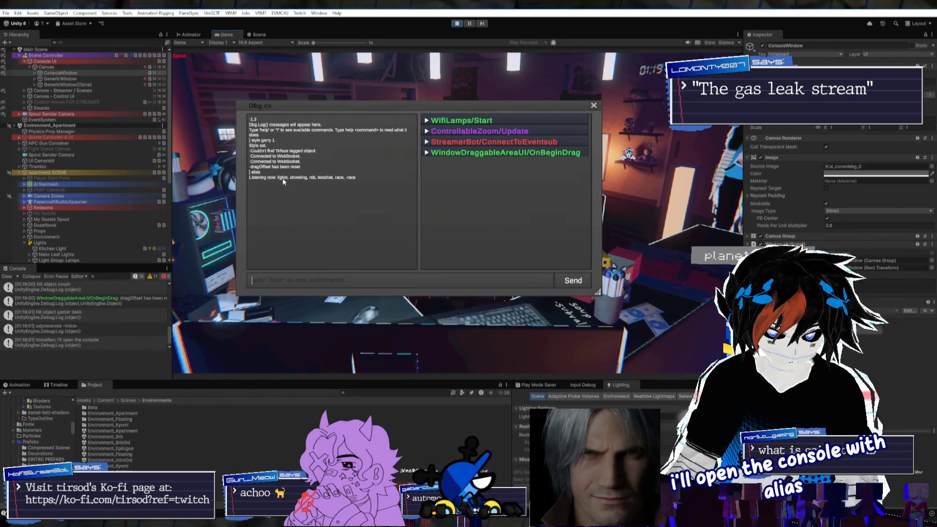
# Send the lights alias to switch off the apartment lamps, then stop play mode
pyautogui.write('a')
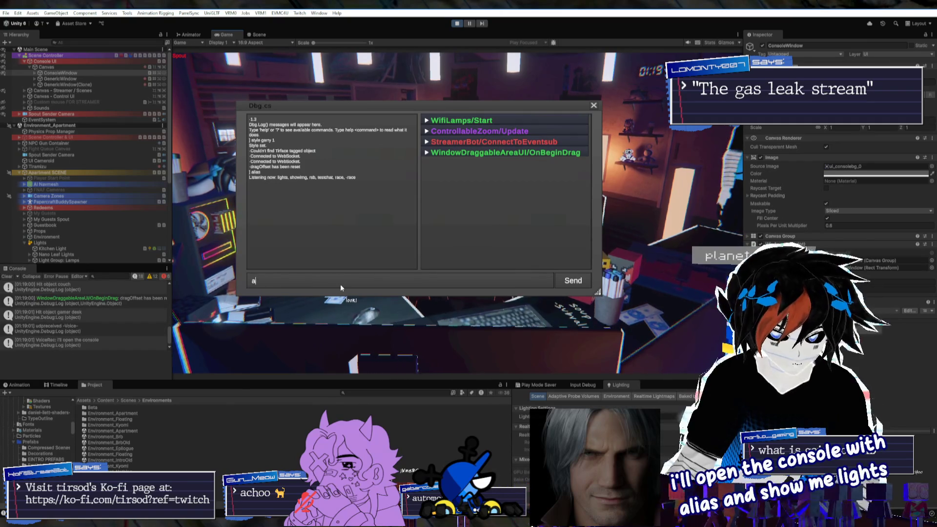
pyautogui.write('lias and show me lights')
pyautogui.press('Return')
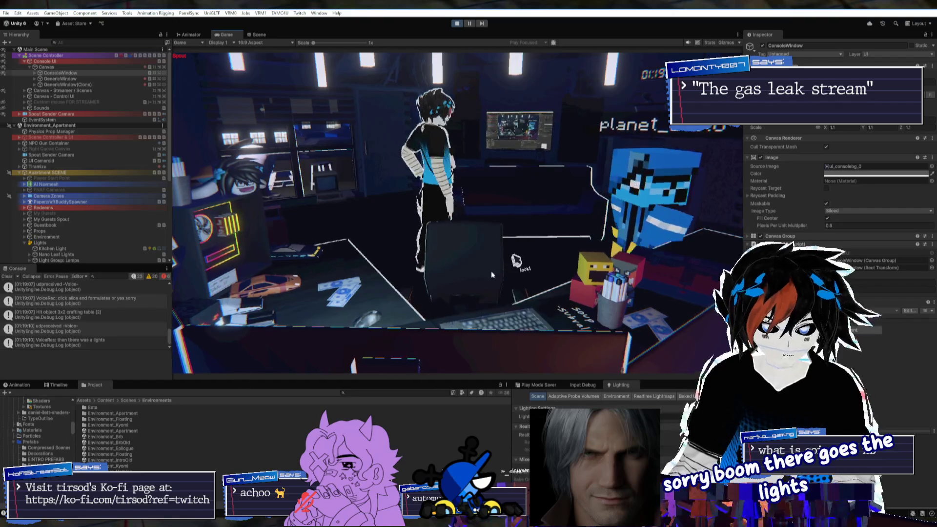
pyautogui.press('`')
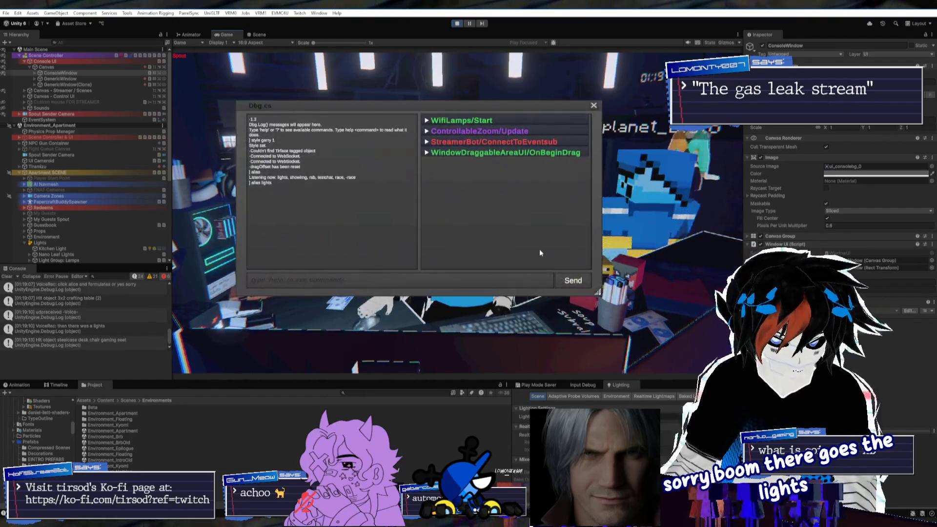
pyautogui.write('alias r')
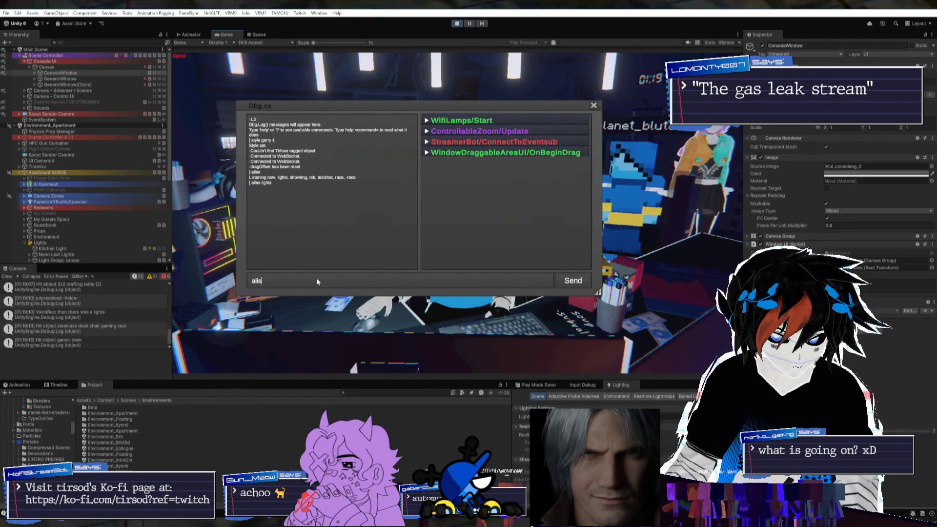
pyautogui.press('`')
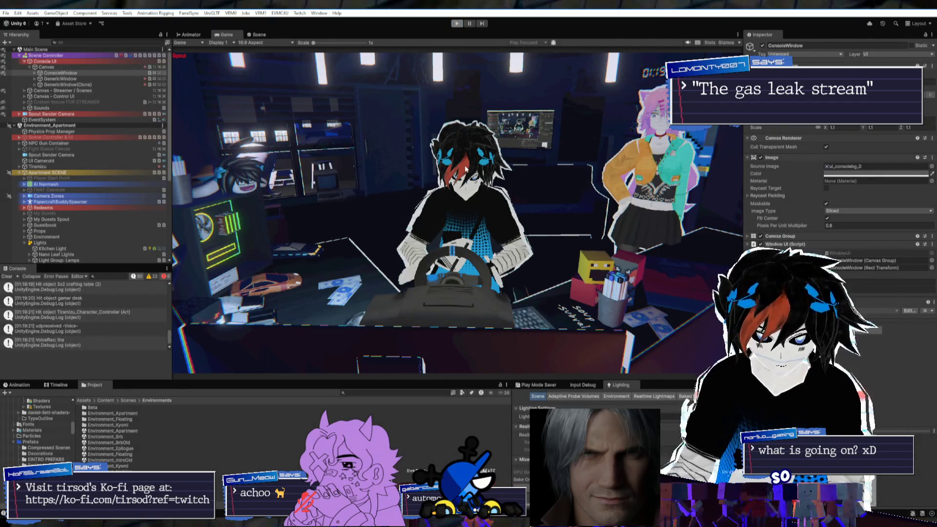
pyautogui.hotkey('ctrl', 'p')
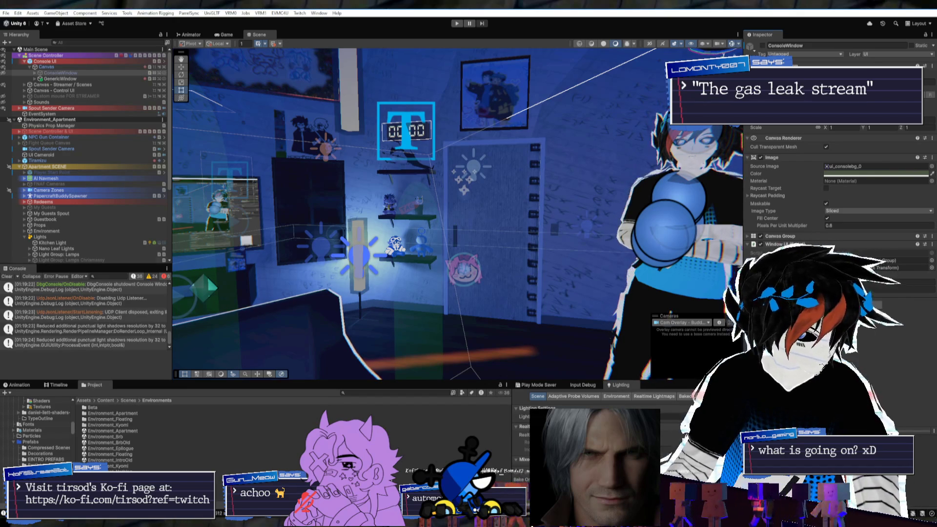
# Fly the Scene view camera into another room of the apartment
pyautogui.rightClick(343, 252)
pyautogui.click(452, 223)
pyautogui.moveTo(451, 223)
pyautogui.mouseDown()
pyautogui.moveTo(324, 224)
pyautogui.moveTo(334, 241)
pyautogui.moveTo(453, 220)
pyautogui.moveTo(663, 249)
pyautogui.moveTo(625, 253)
pyautogui.moveTo(633, 208)
pyautogui.moveTo(436, 197)
pyautogui.mouseUp()
# In the Game view, unload Environment_Apartment from the Hierarchy and select GenericWindow
pyautogui.click(224, 35)
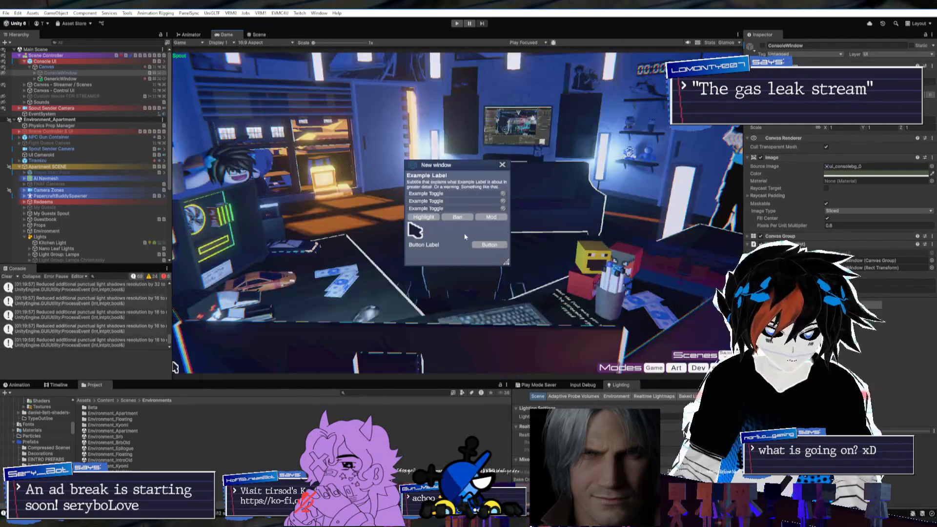
pyautogui.rightClick(58, 119)
pyautogui.click(100, 160)
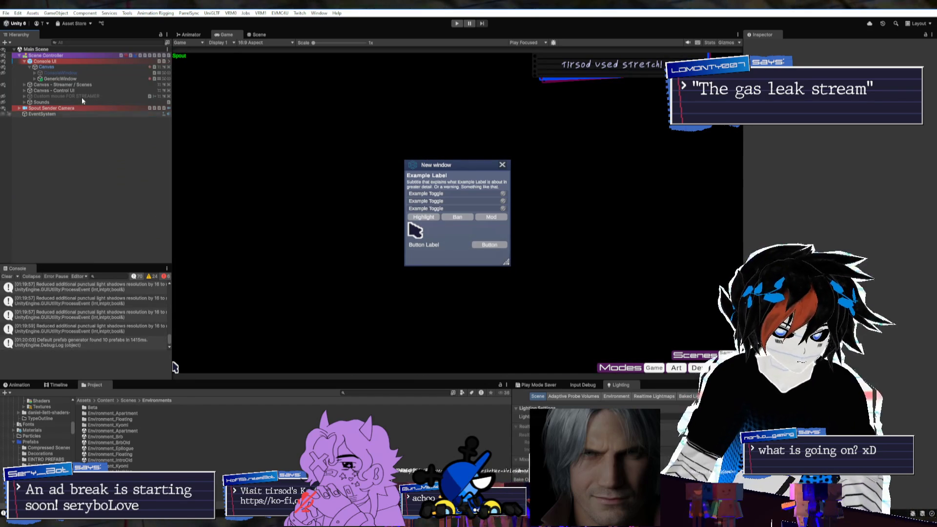
pyautogui.click(58, 79)
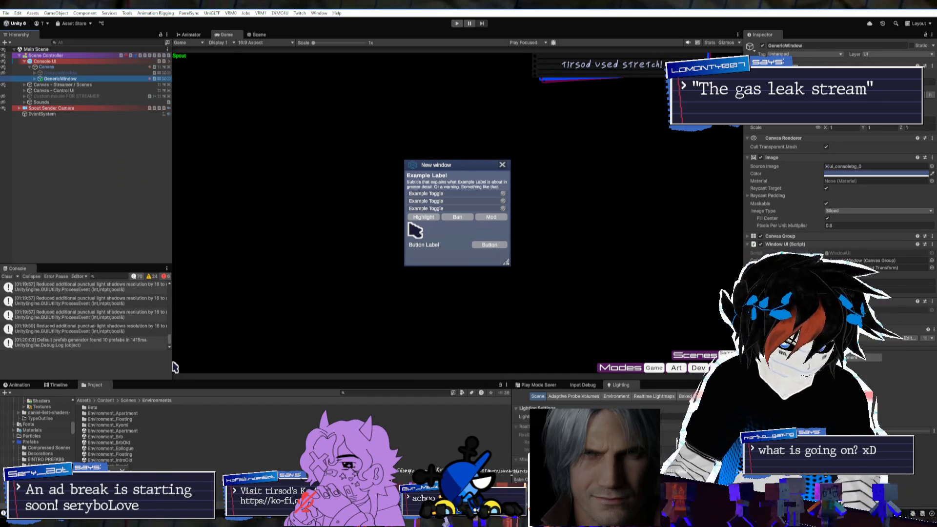
pyautogui.click(322, 241)
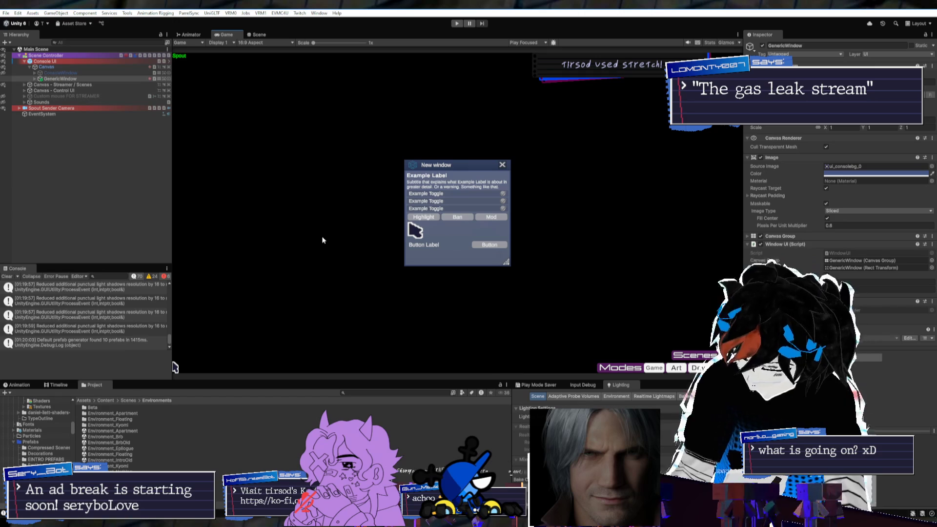